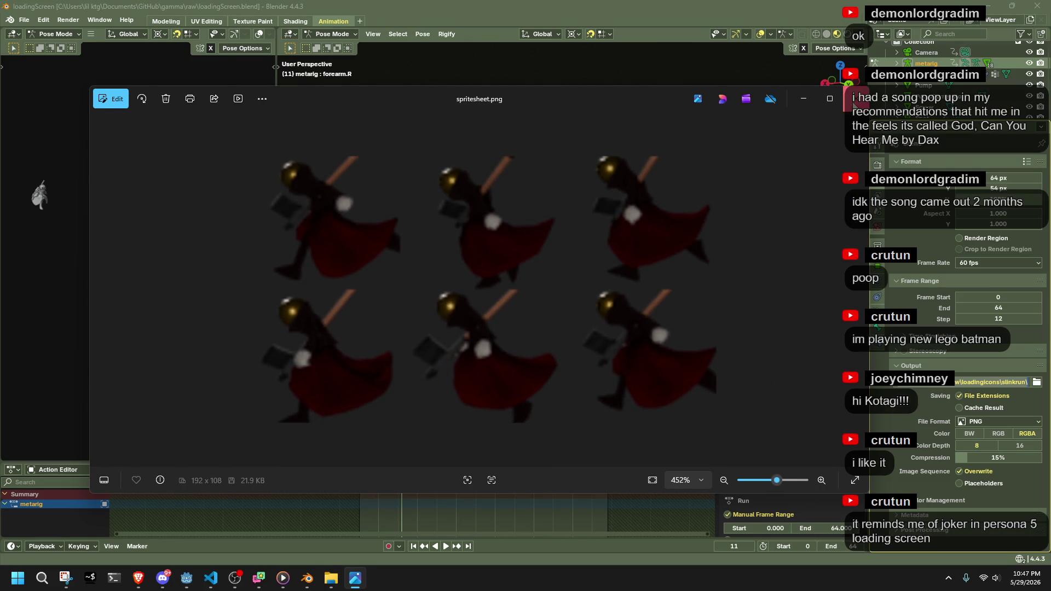
Close the spritesheet.png preview in Photos and switch Blender's viewport to Rendered shading
left_click(855, 98)
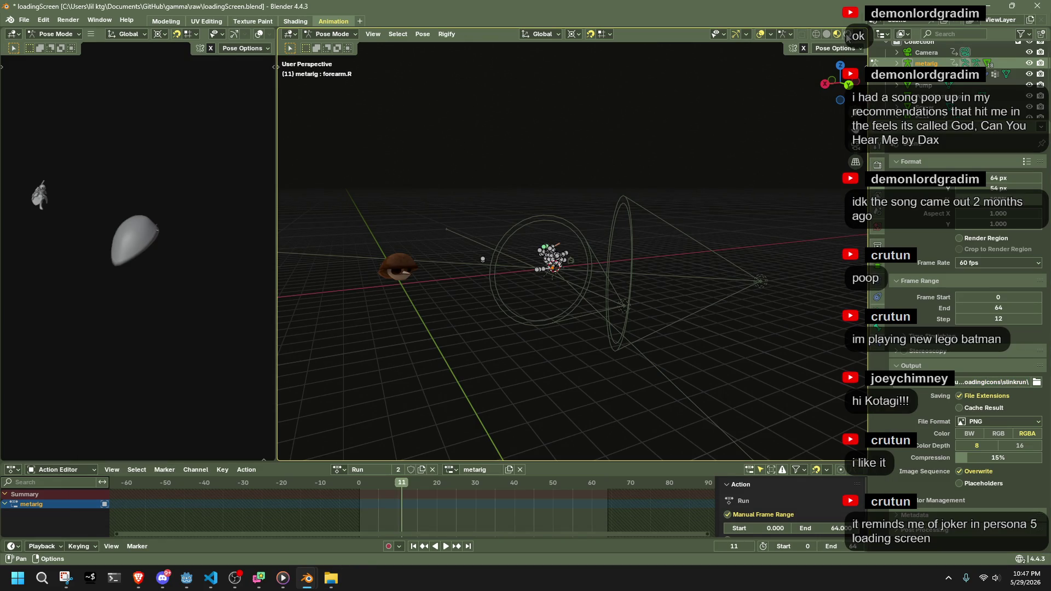
left_click(848, 35)
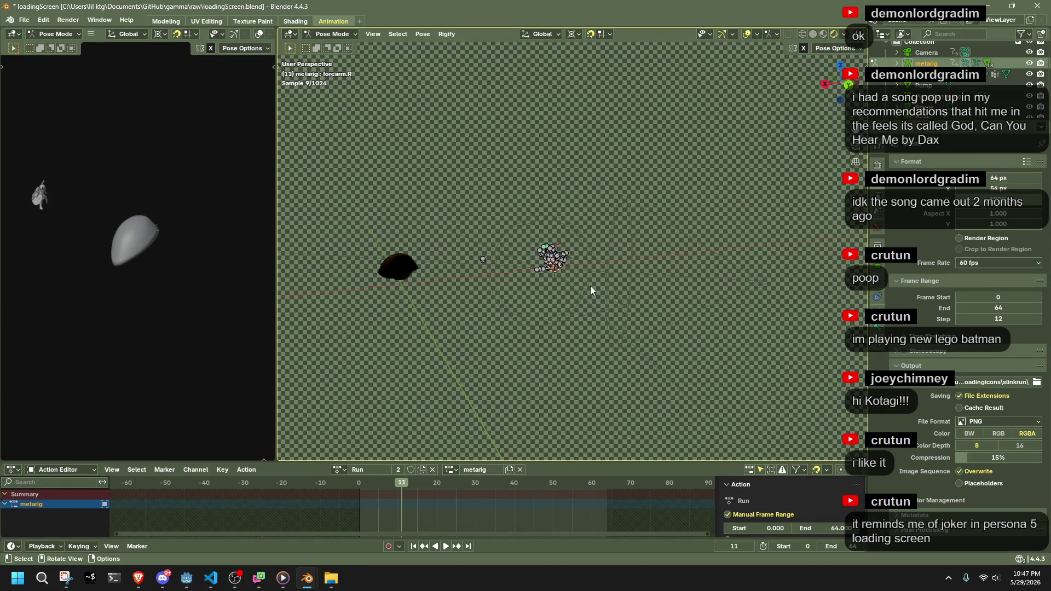
Zoom in on the lit character, then return to Solid shading and orbit out
scroll(590, 285, "up", 10)
scroll(536, 279, "up", 2)
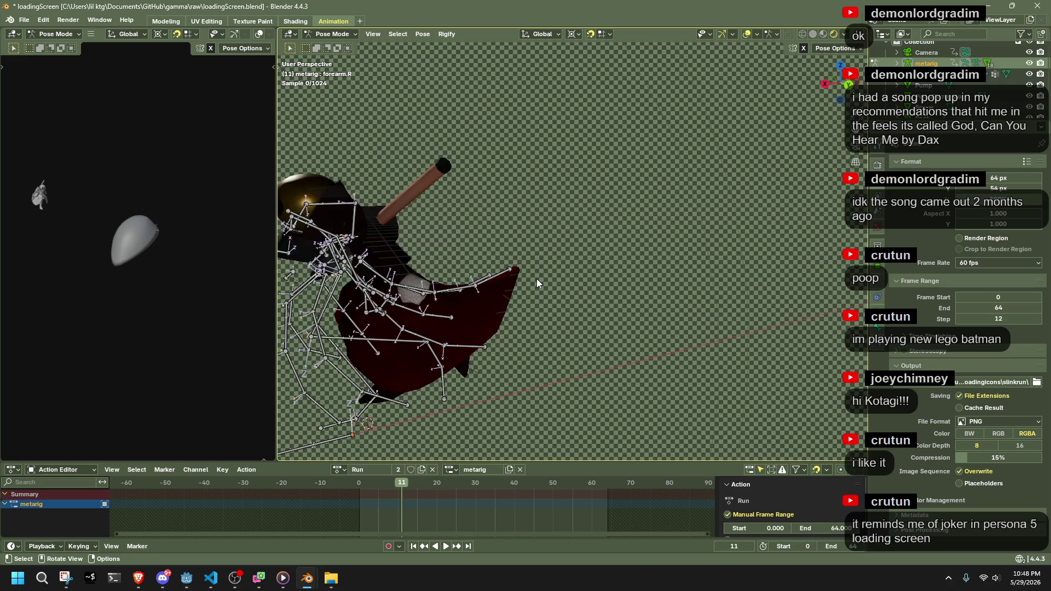
left_click(819, 34)
scroll(543, 250, "down", 3)
middle_click_drag(543, 250, 837, 255)
Set the World background colour to black and save loadingScreen.blend
left_click(877, 226)
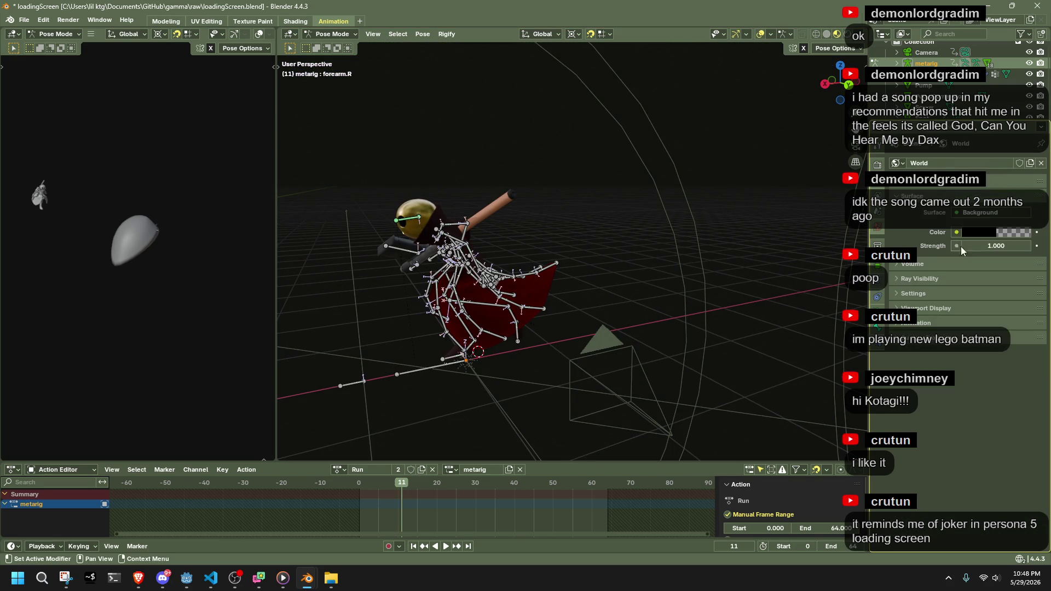
left_click(982, 233)
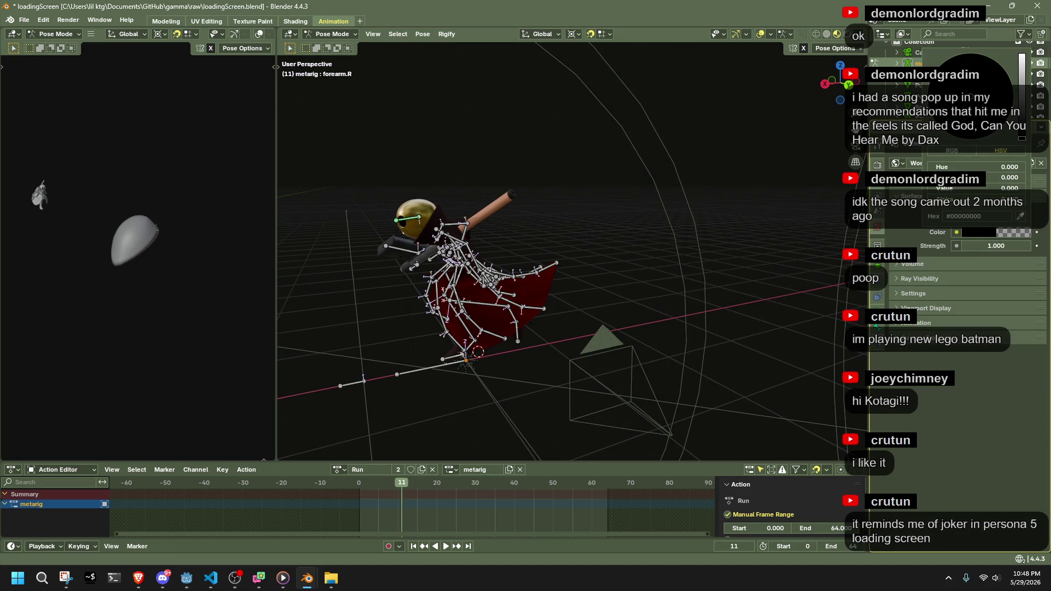
key("ctrl+s")
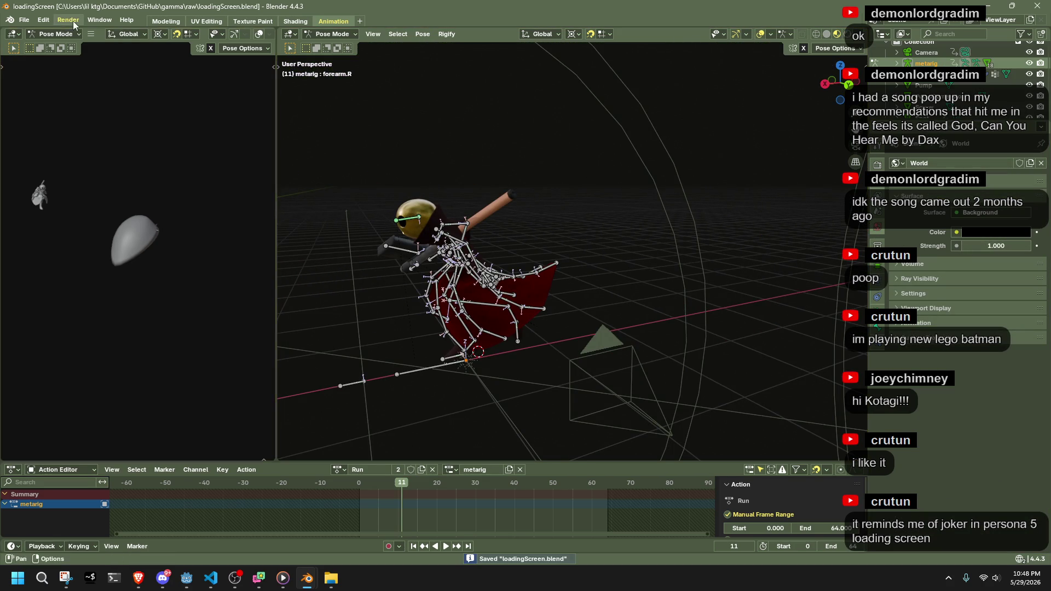
Check the file explorer, then bring up Blender's Render menu again
left_click(74, 21)
left_click(331, 579)
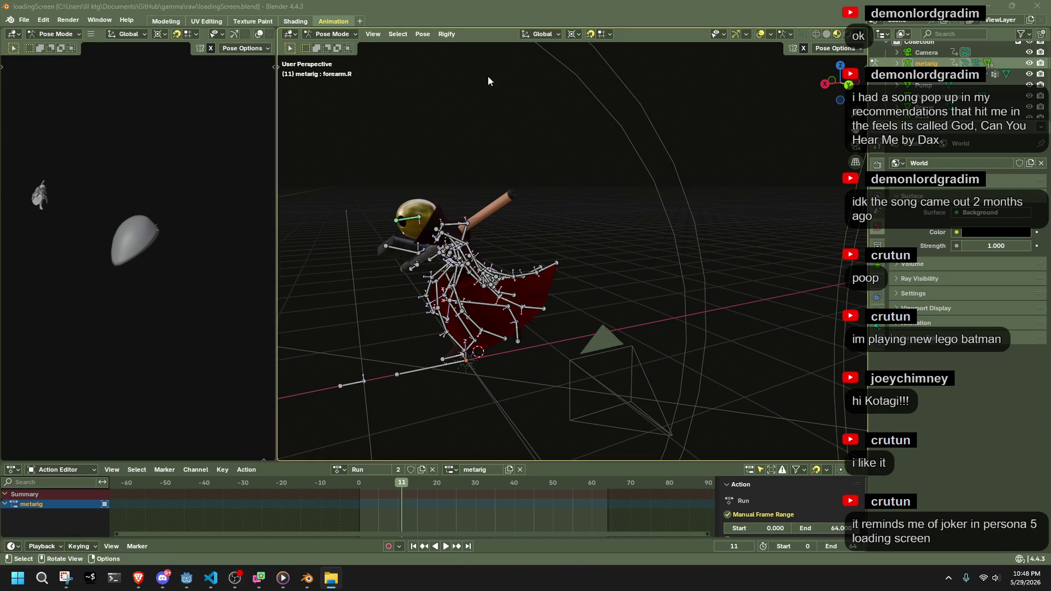
left_click(68, 21)
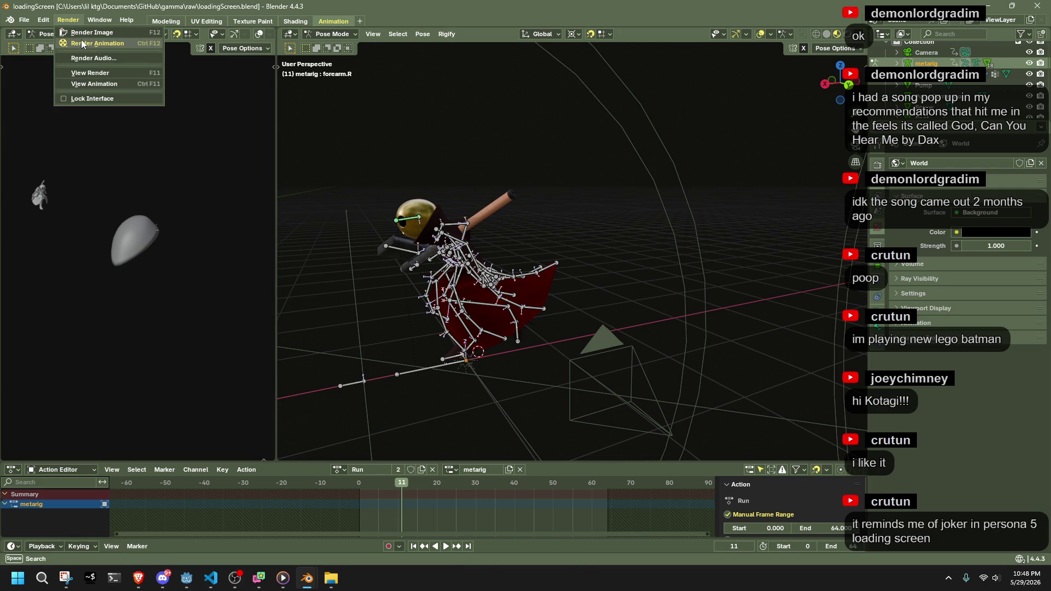
Render the animation to image frames, close the render window, and play the Run action
left_click(81, 44)
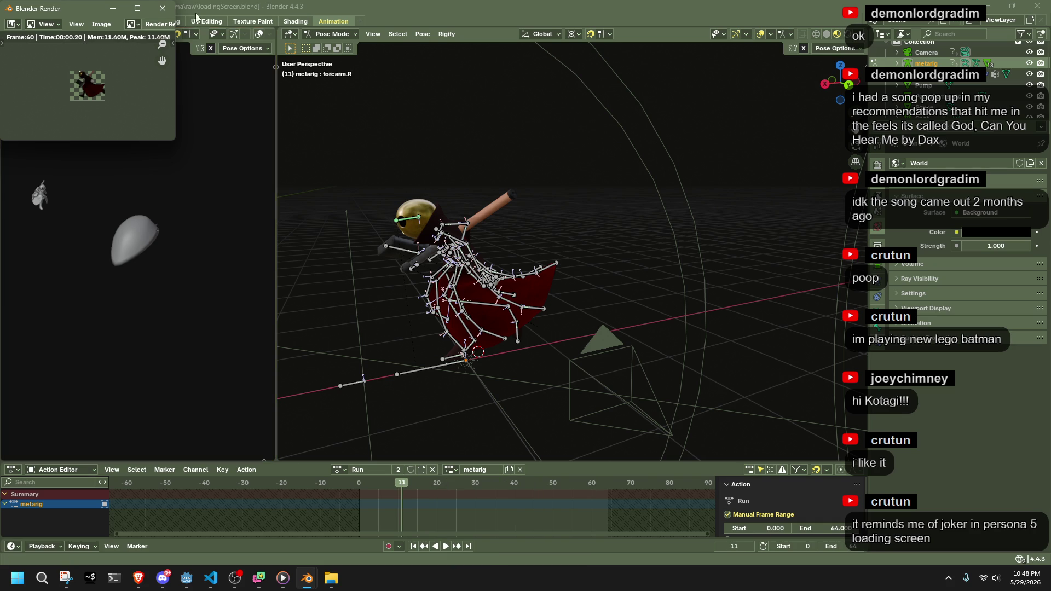
key("Escape")
scroll(435, 169, "down", 6)
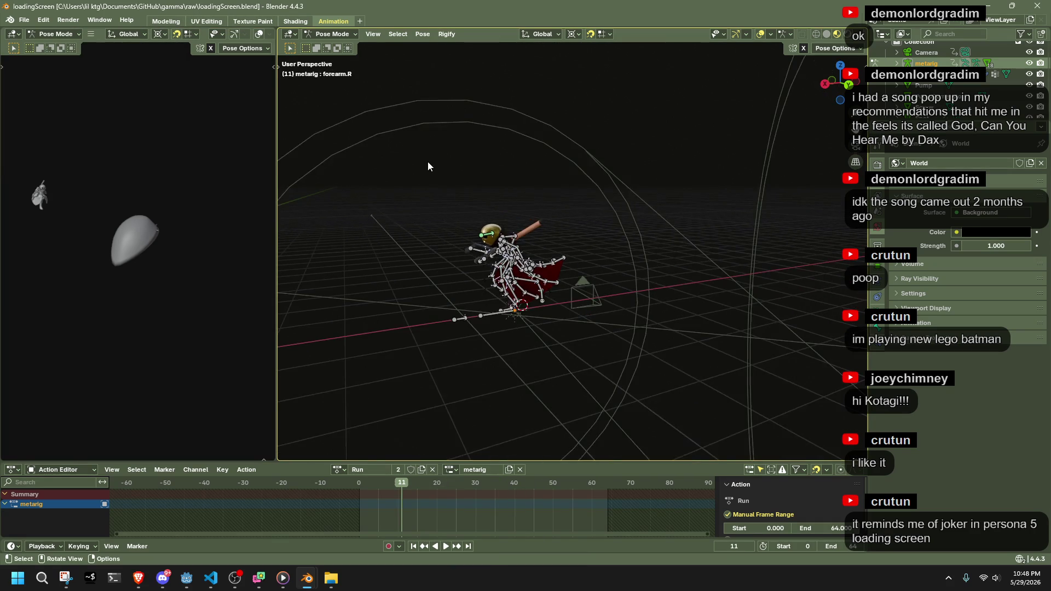
key("space")
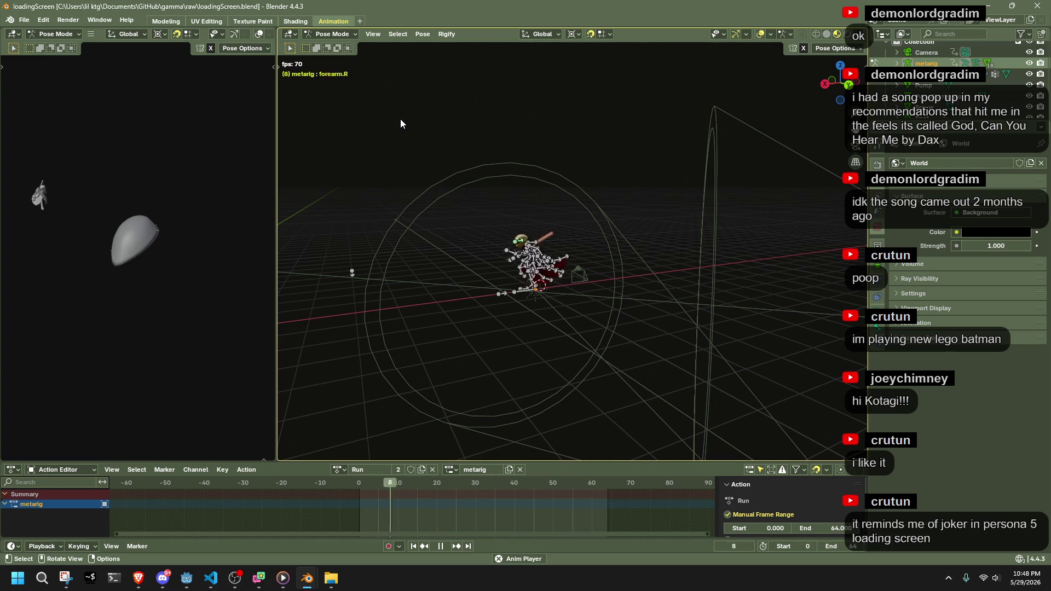
key("space")
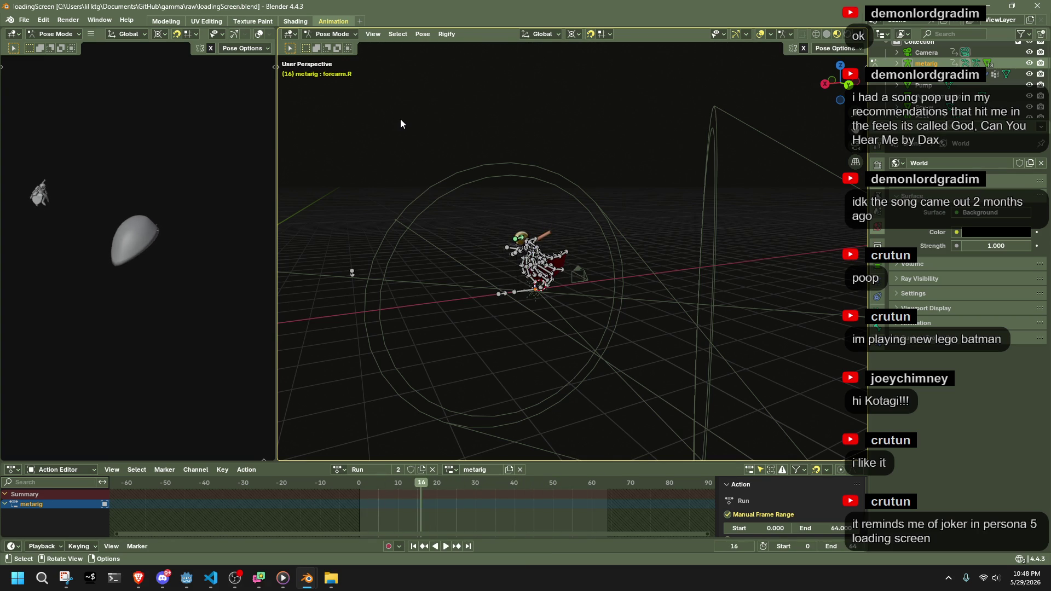
key("space")
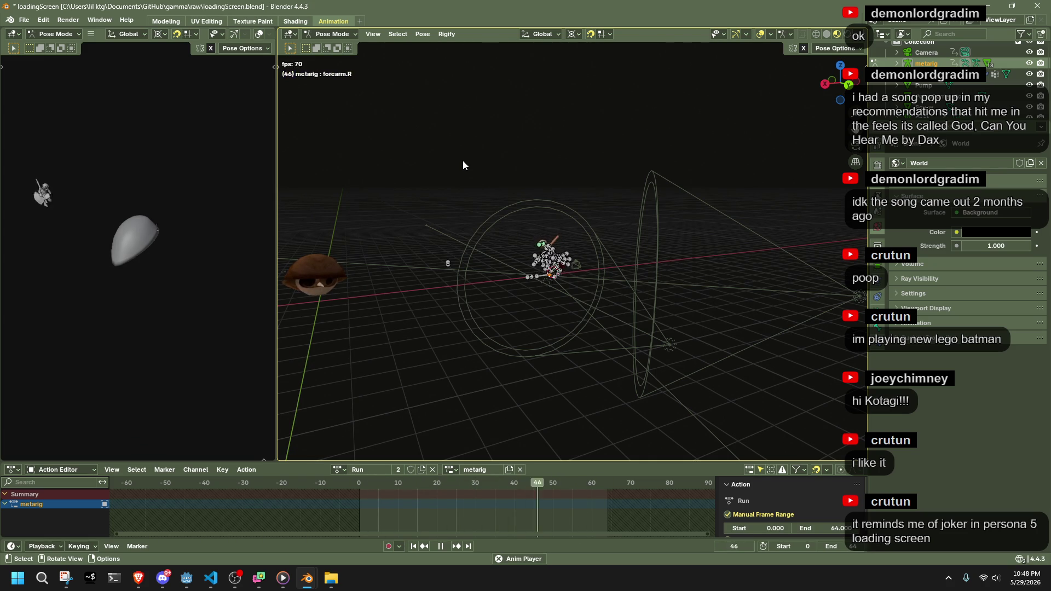
Stop playback and orbit and zoom around the running character from several sides
scroll(462, 159, "up", 4)
mouse_move(462, 160)
middle_mouse_down()
mouse_move(545, 183)
mouse_move(618, 182)
mouse_move(642, 168)
middle_mouse_up()
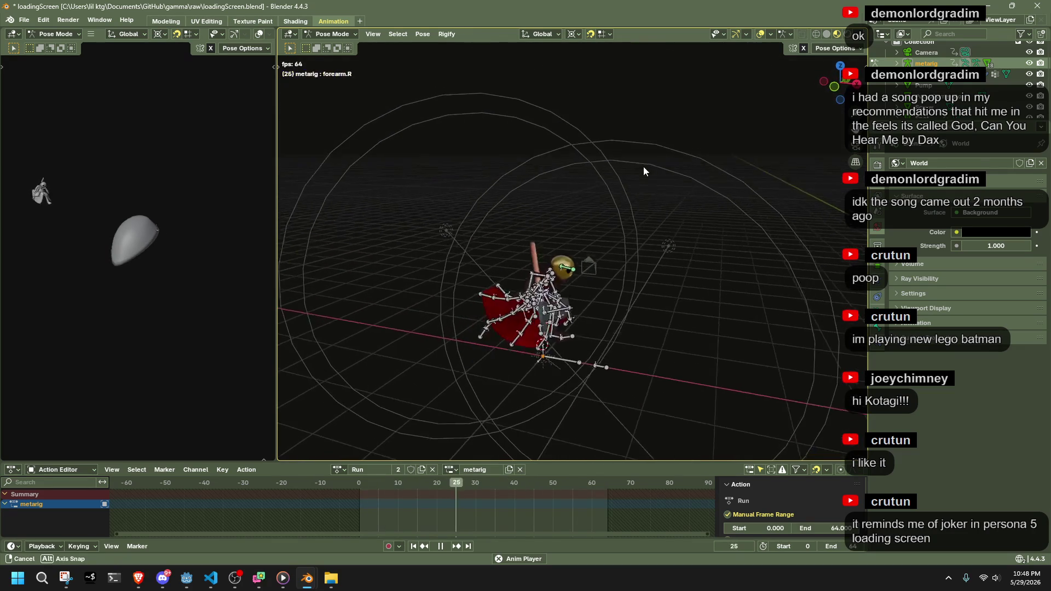
key("Escape")
scroll(662, 239, "up", 5)
mouse_move(665, 240)
middle_mouse_down()
mouse_move(580, 233)
mouse_move(586, 220)
mouse_move(616, 224)
mouse_move(630, 252)
mouse_move(652, 233)
mouse_move(648, 277)
mouse_move(574, 278)
mouse_move(529, 261)
middle_mouse_up()
scroll(652, 233, "down", 4)
scroll(572, 308, "up", 3)
scroll(573, 308, "down", 3)
mouse_move(572, 309)
middle_mouse_down()
mouse_move(489, 291)
mouse_move(637, 311)
mouse_move(800, 294)
middle_mouse_up()
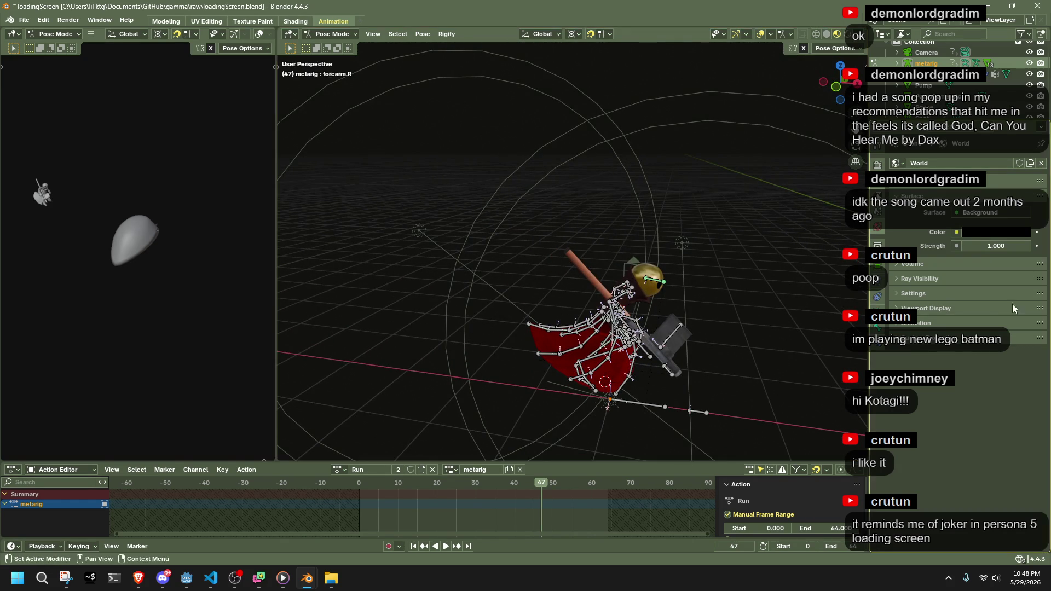
mouse_move(854, 274)
middle_mouse_down()
mouse_move(539, 215)
mouse_move(562, 230)
middle_mouse_up()
Save loadingScreen.blend and switch to PowerShell in the slinkrun frames folder
key("ctrl+s")
scroll(490, 253, "up", 3)
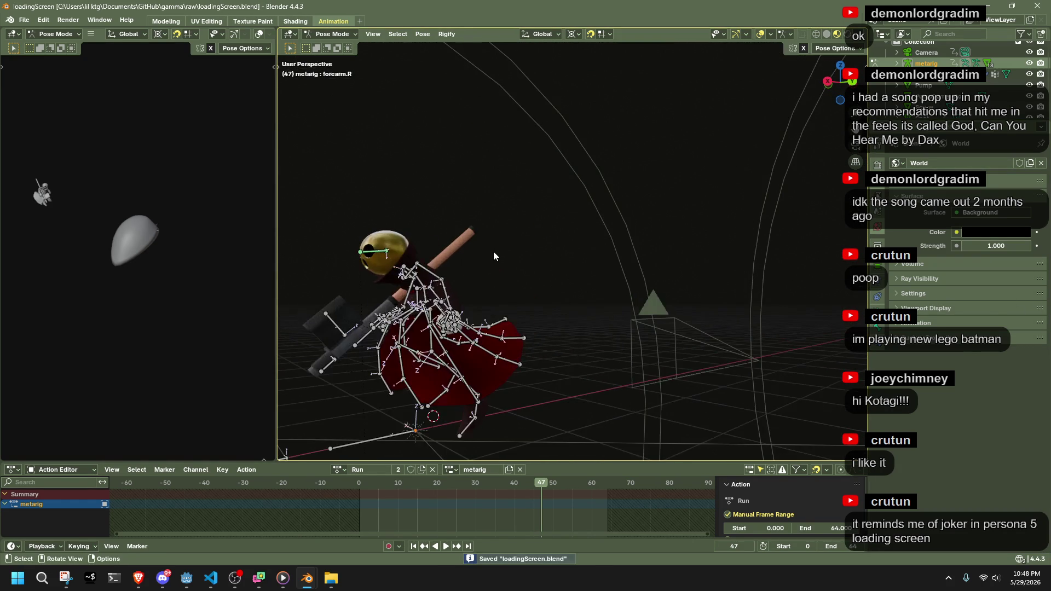
scroll(494, 251, "down", 5)
key("alt+Tab")
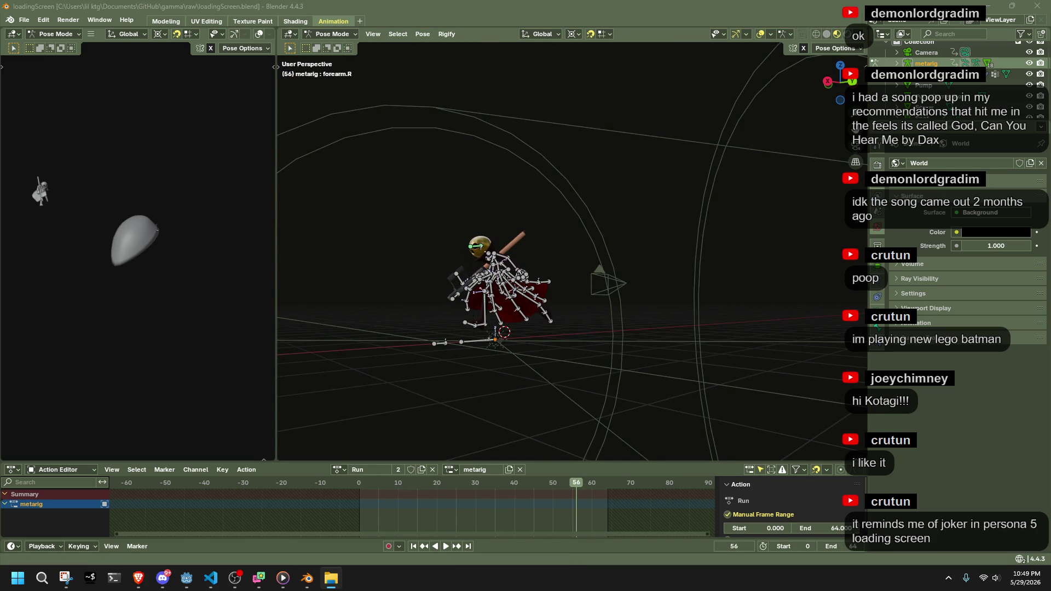
key("alt+Tab")
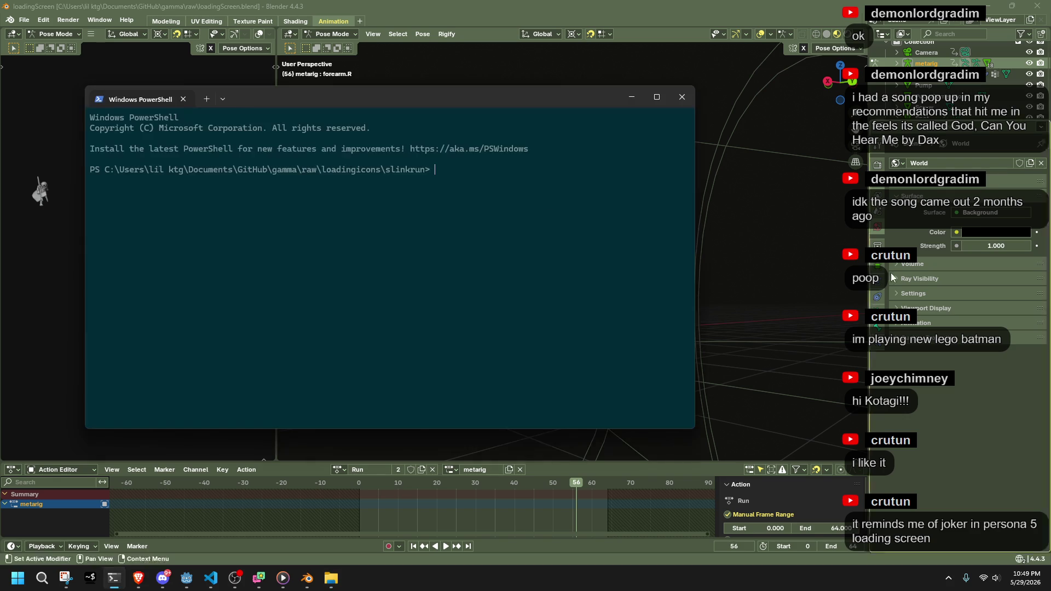
Minimize the PowerShell console and orbit the Blender view to a new angle
left_click(631, 97)
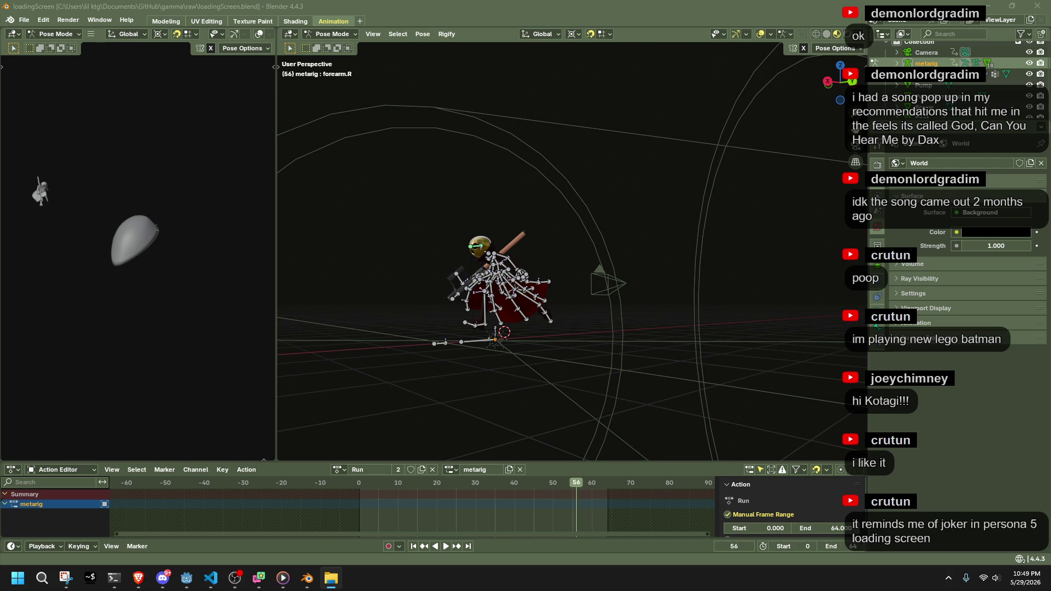
mouse_move(730, 309)
middle_mouse_down()
mouse_move(672, 330)
mouse_move(706, 371)
middle_mouse_up()
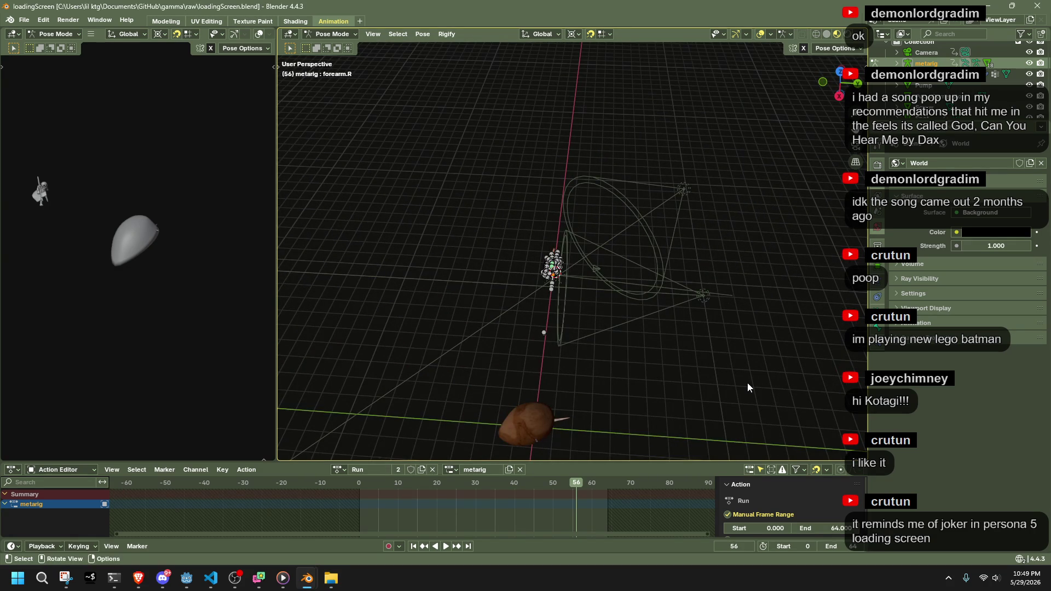
key("ctrl+s")
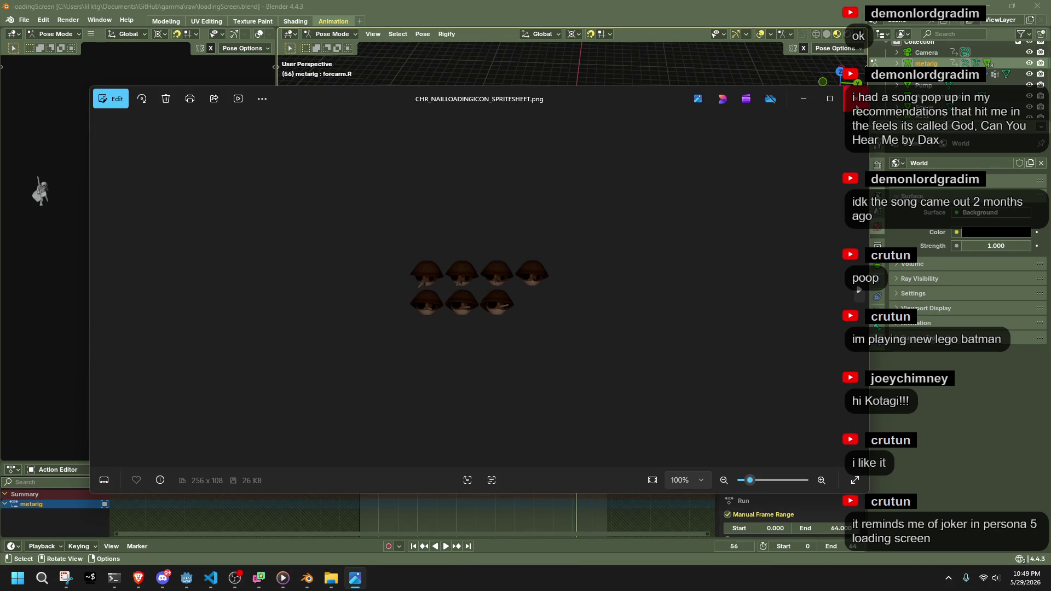
left_click(853, 99)
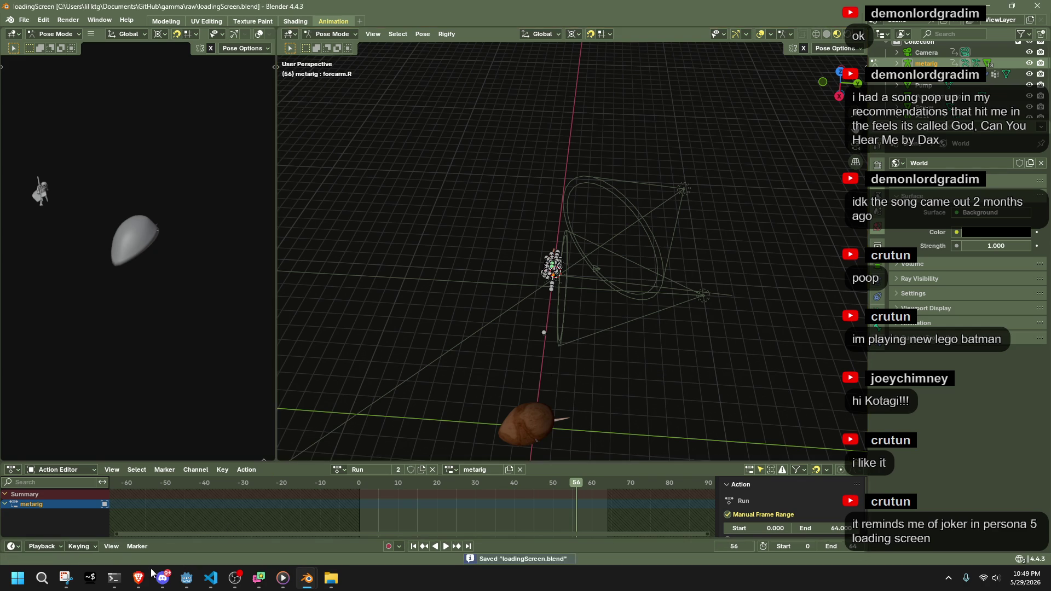
left_click(187, 578)
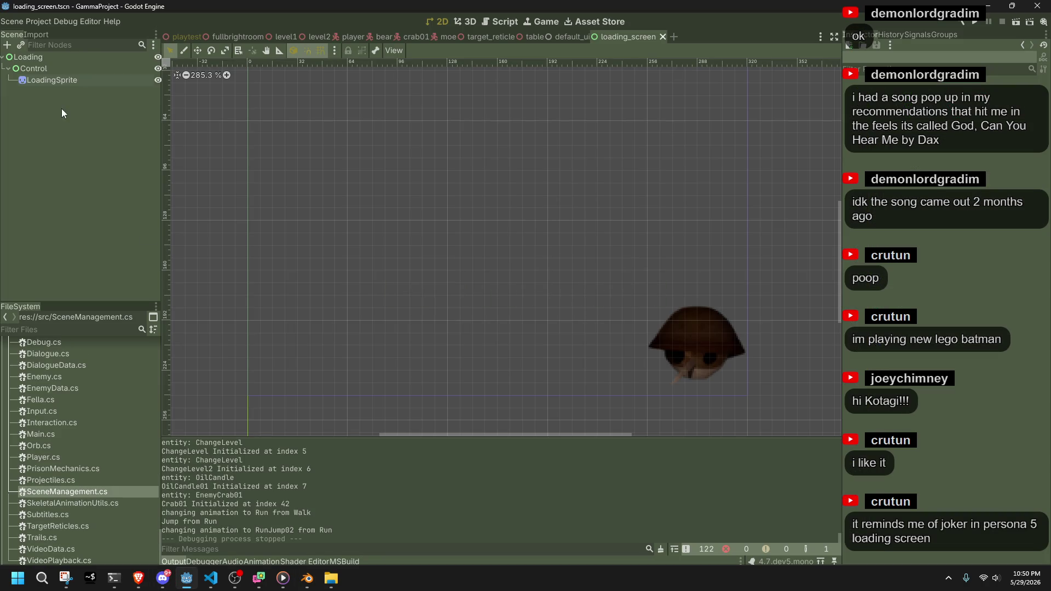
Select the LoadingSprite node and expand its texture preview in the Inspector
left_click(46, 80)
left_click(44, 68)
left_click(43, 57)
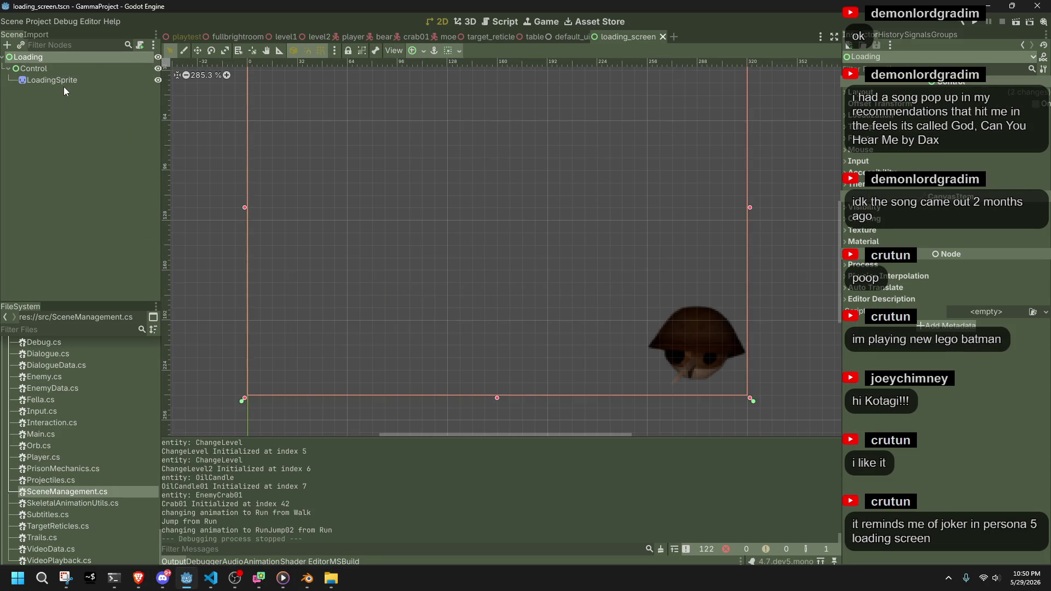
left_click(62, 84)
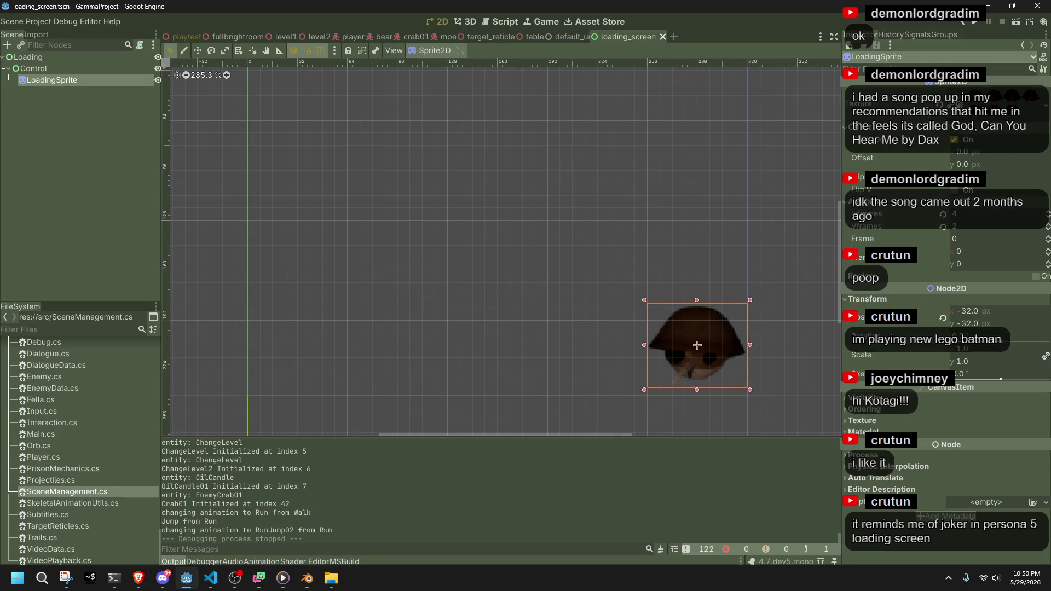
left_click(974, 101)
Rename spritesheet.png in loading-icons to CHR_SLINKRUNLOADINGICON_SPRITESHEET.png
scroll(119, 455, "up", 5)
scroll(82, 414, "down", 10)
left_click(80, 424)
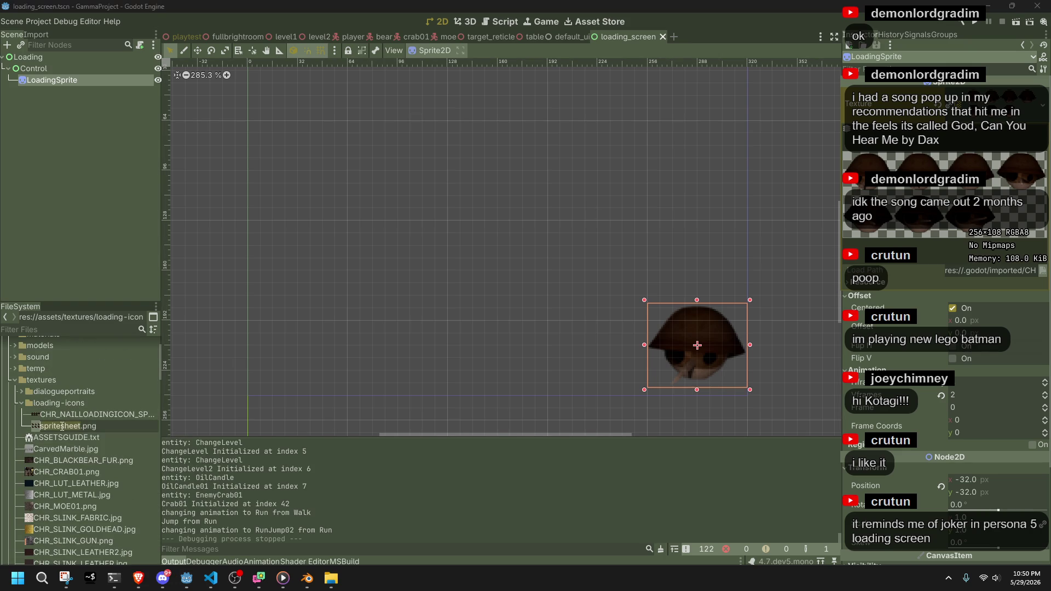
type("CHR")
type("_SLIN")
type("KRUNLOADINGI")
type("CON_SPRITESH")
type("EET")
key("Return")
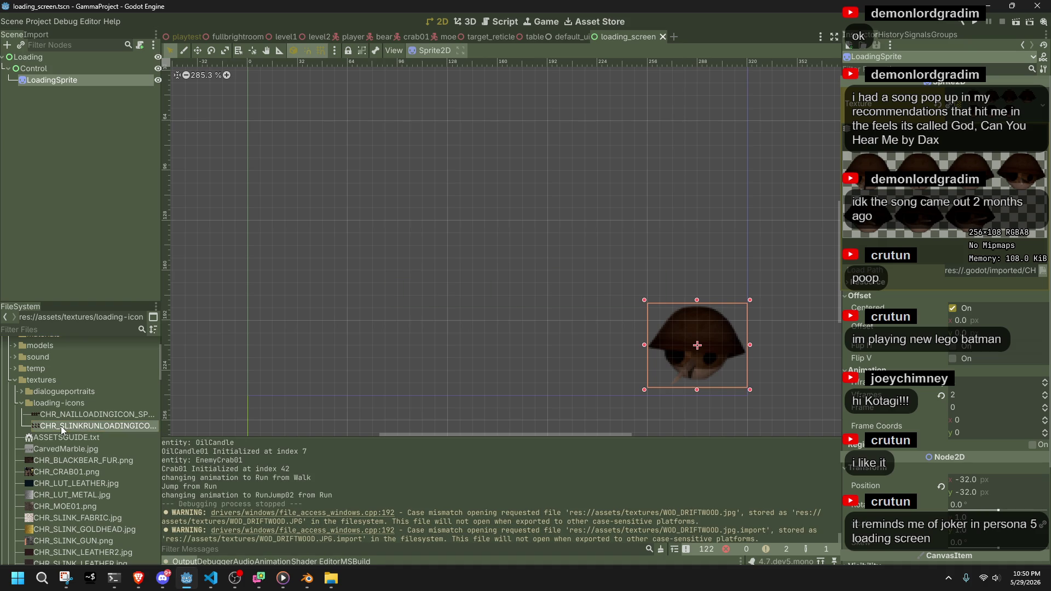
Assign the slink-run spritesheet as LoadingSprite's texture, set Frame to 0, and run the project
mouse_move(58, 428)
left_mouse_down()
mouse_move(711, 230)
mouse_move(941, 104)
left_mouse_up()
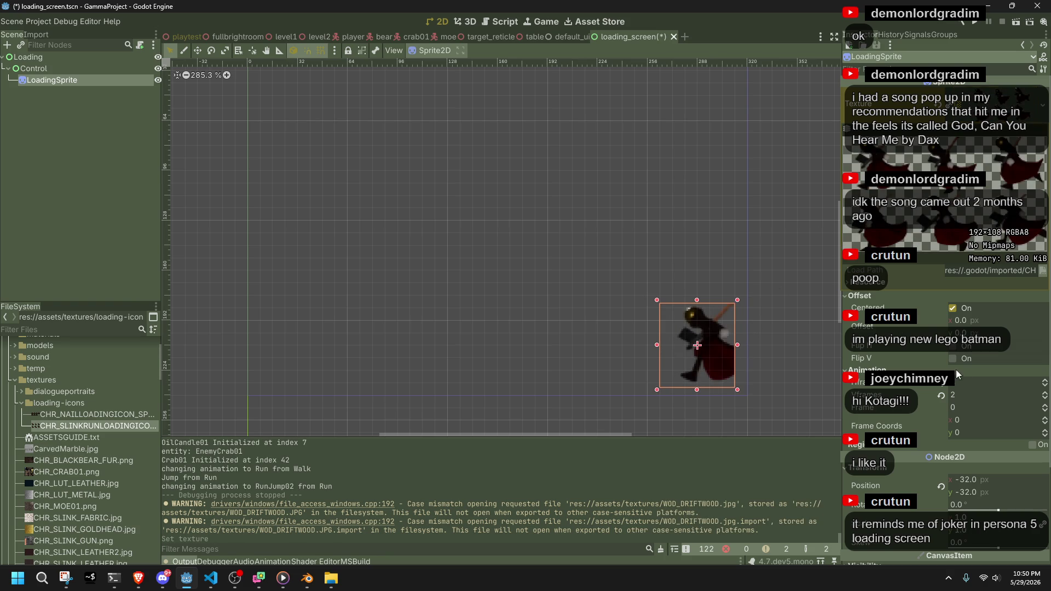
left_click(1045, 385)
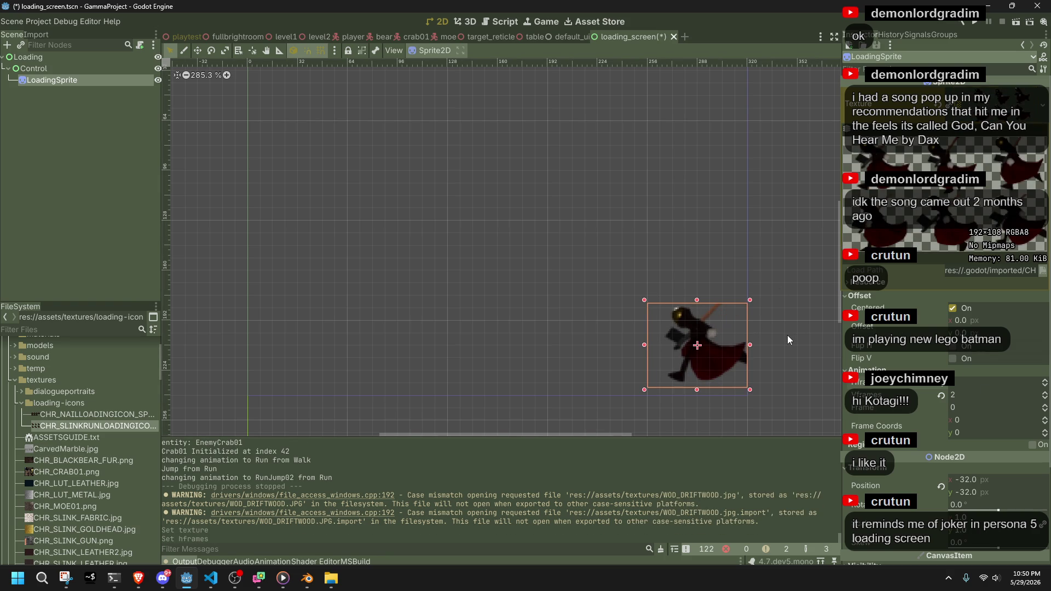
double_click(1045, 406)
triple_click(1044, 409)
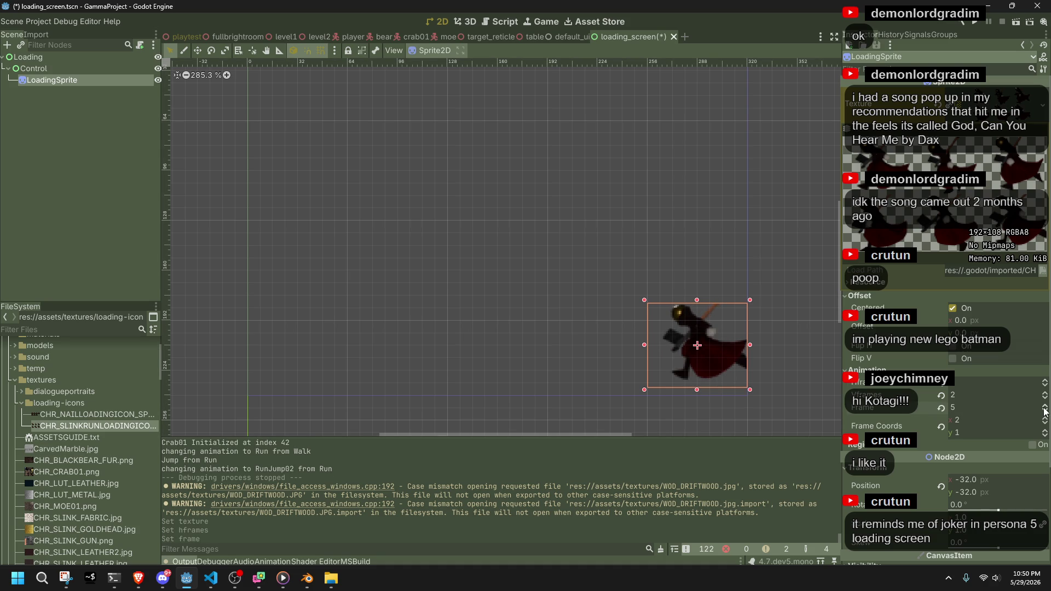
left_click(1045, 410)
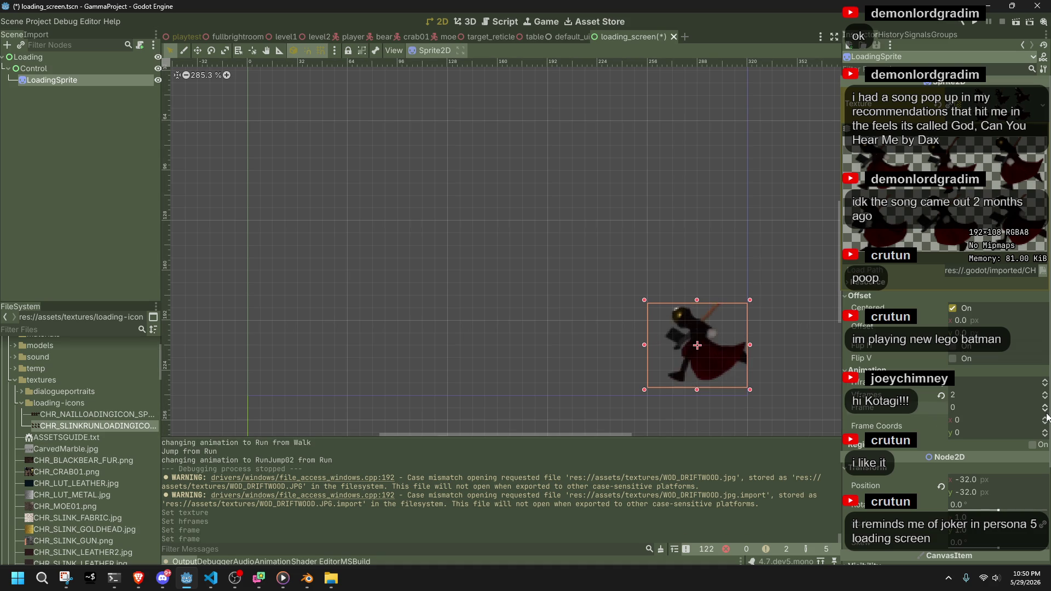
key("alt+Tab")
key("alt+Tab")
left_click(962, 21)
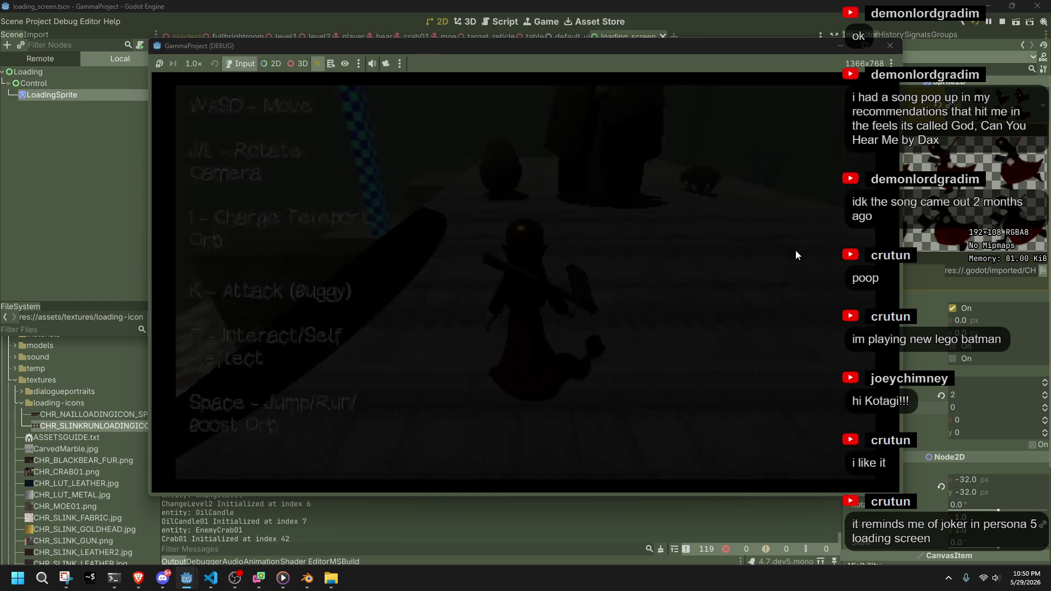
Stop the running game and bring up the slink Blender file
left_click(888, 46)
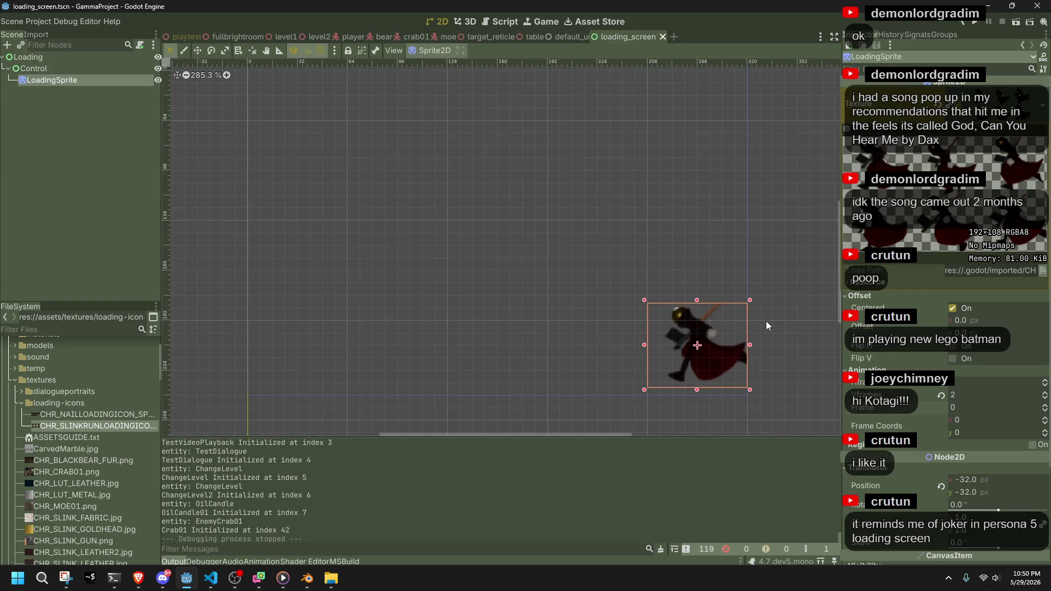
scroll(764, 321, "up", 5)
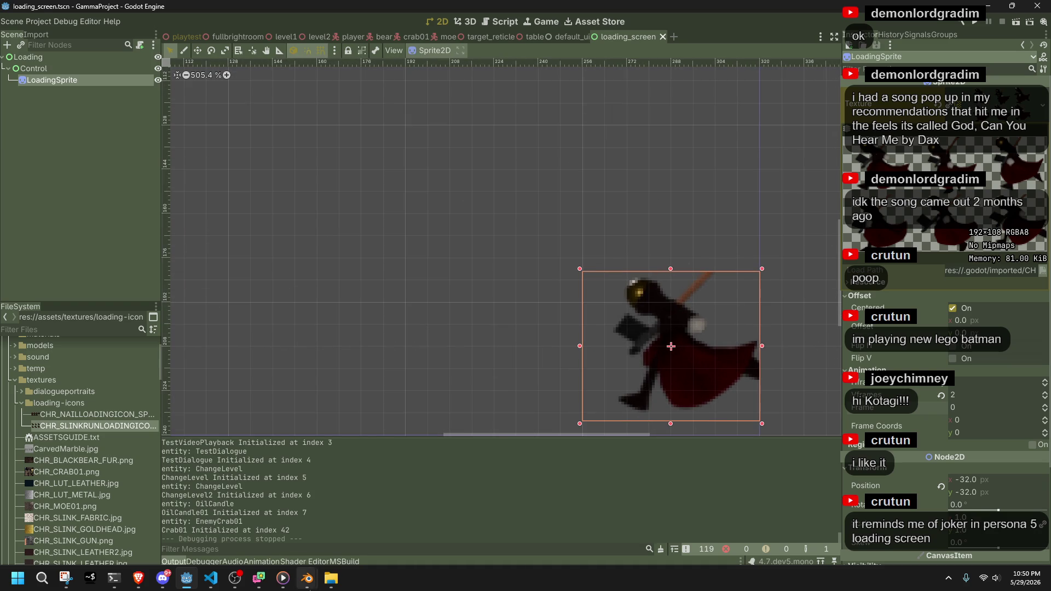
mouse_move(308, 578)
left_click(329, 530)
Return the animation to frame 0 and switch to the loadingScreen Blender window
left_click_drag(208, 392, 207, 392)
mouse_move(305, 580)
left_click(246, 517)
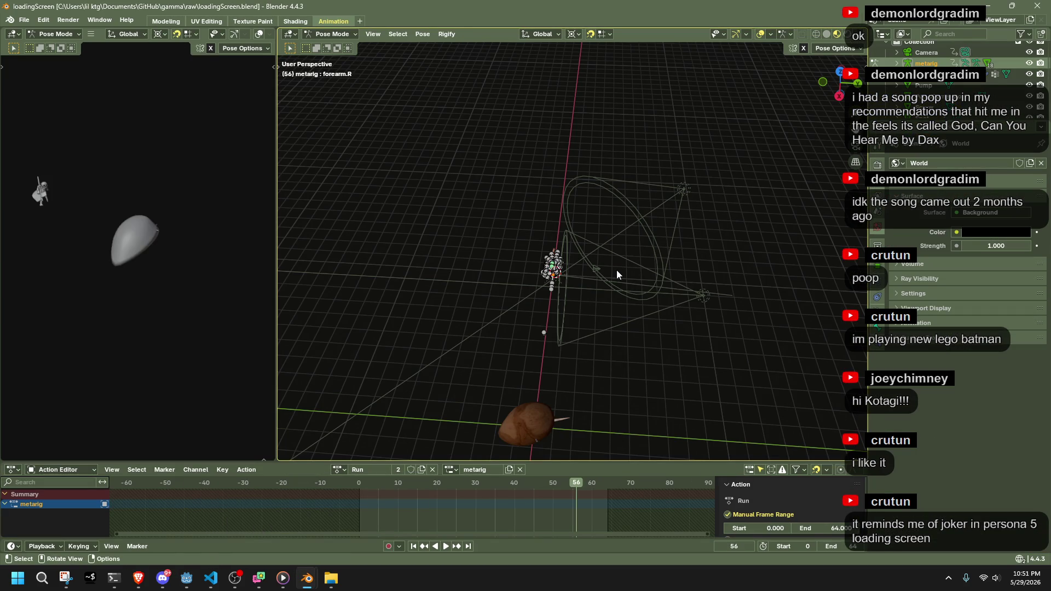
Look through the scene camera and switch the rig to Object Mode
key("KP_0")
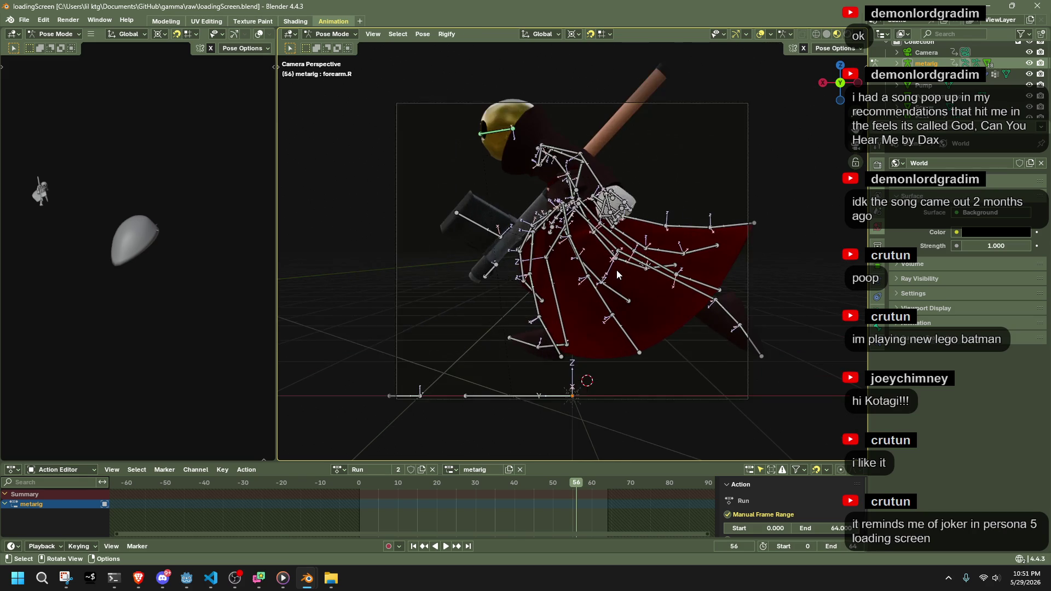
left_click(564, 395)
scroll(564, 395, "down", 2)
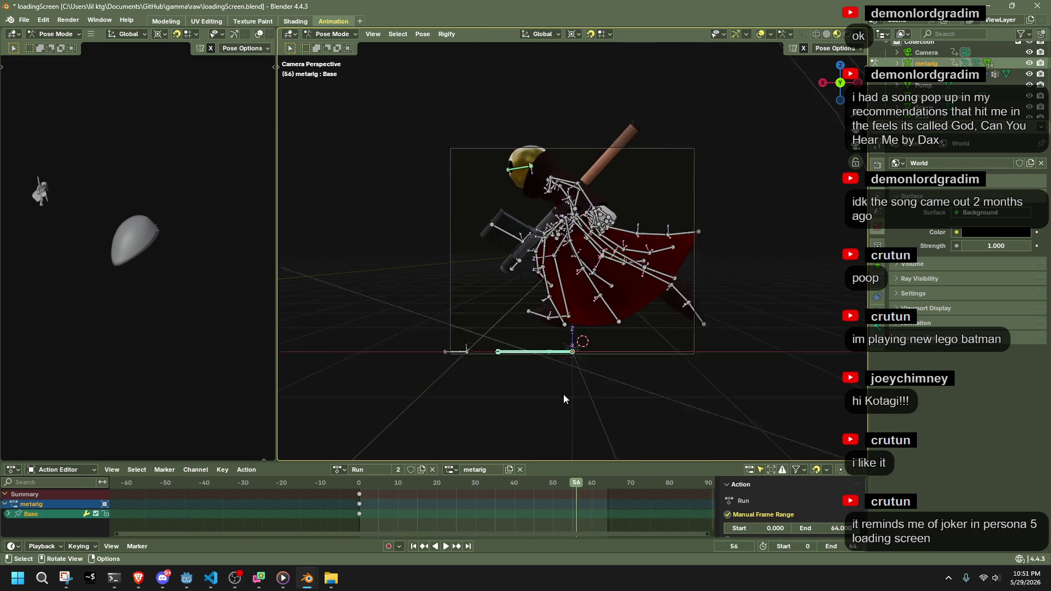
scroll(564, 394, "down", 2)
left_click(641, 194)
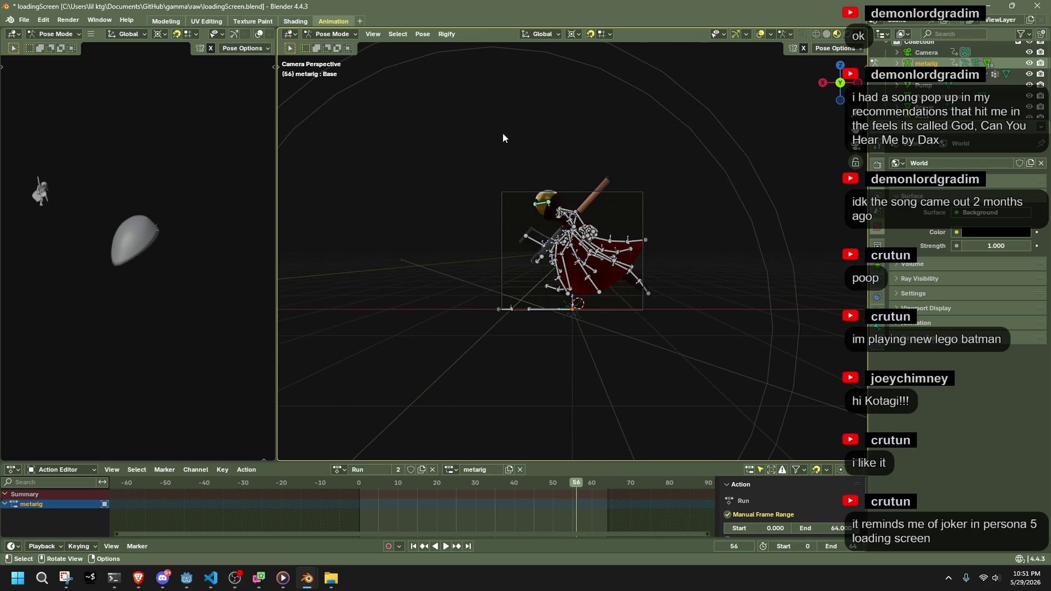
left_click(326, 33)
left_click(324, 48)
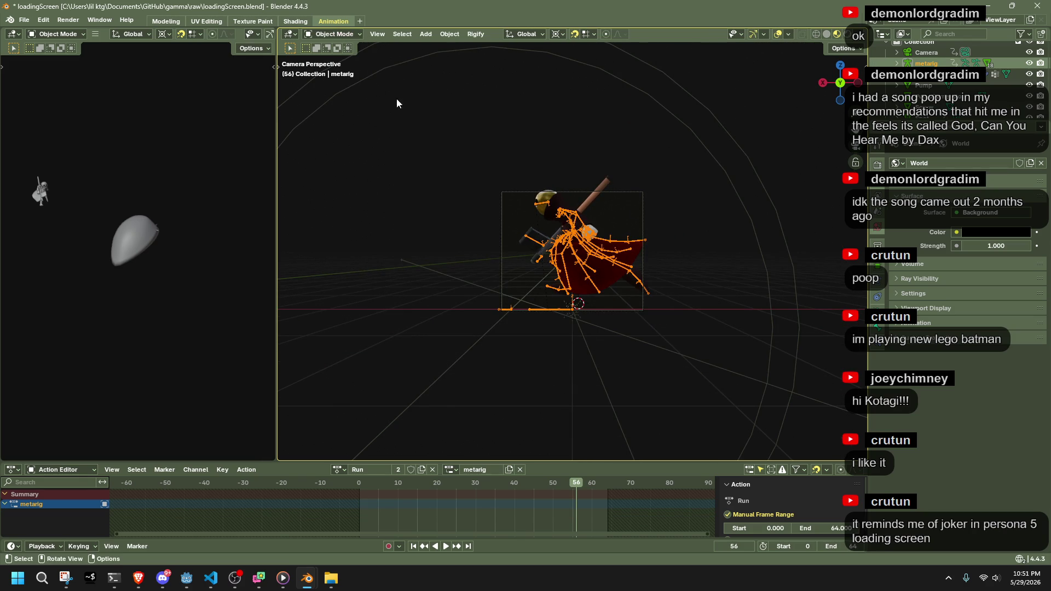
Select the metarig armature and return to the camera view
left_click(552, 193)
left_click(530, 192)
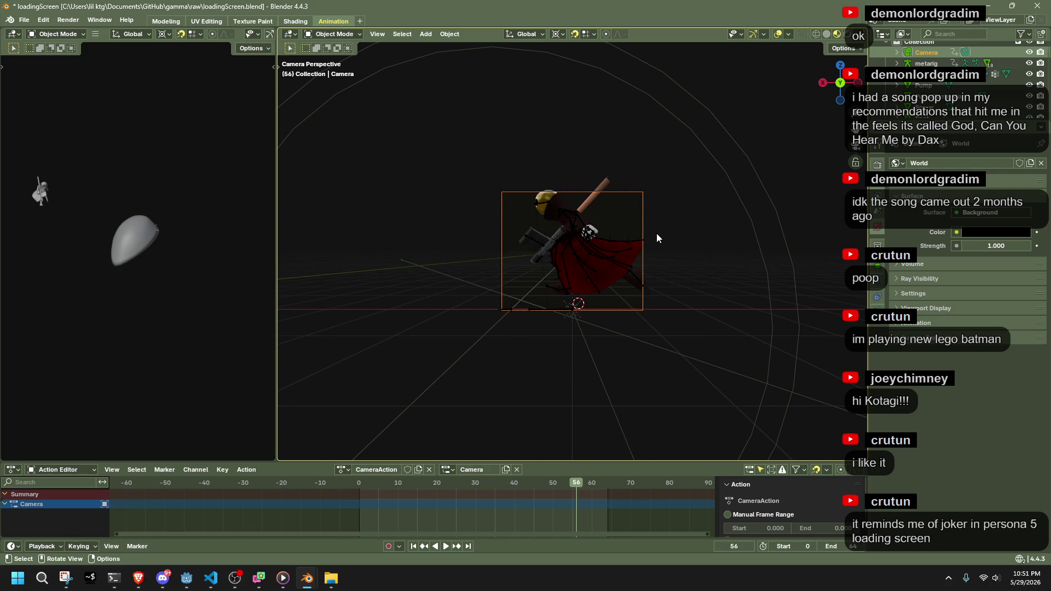
middle_click_drag(576, 302, 612, 346)
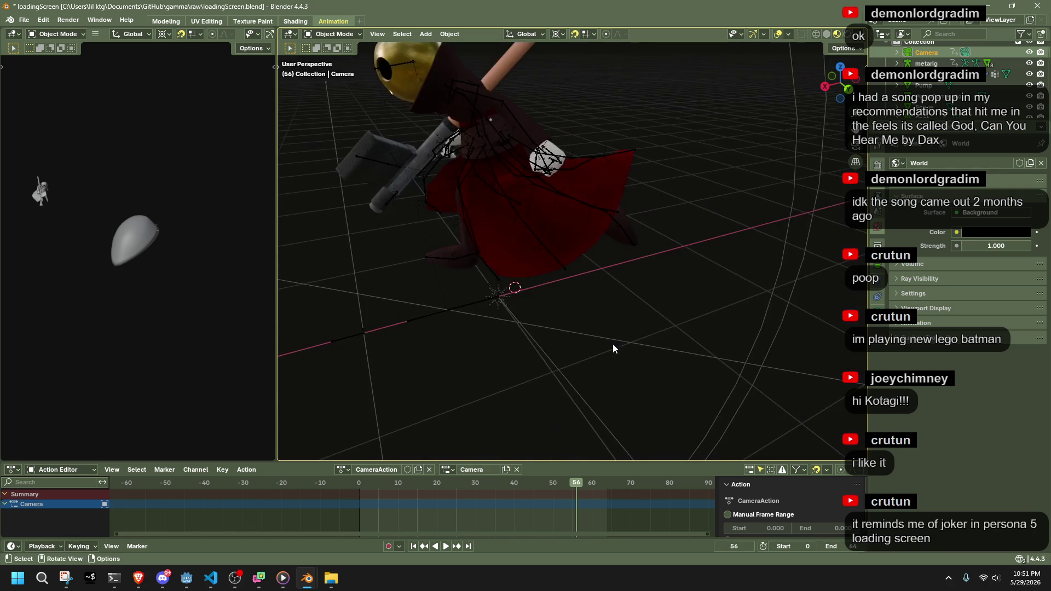
left_click(451, 312)
left_click(840, 67)
key("KP_0")
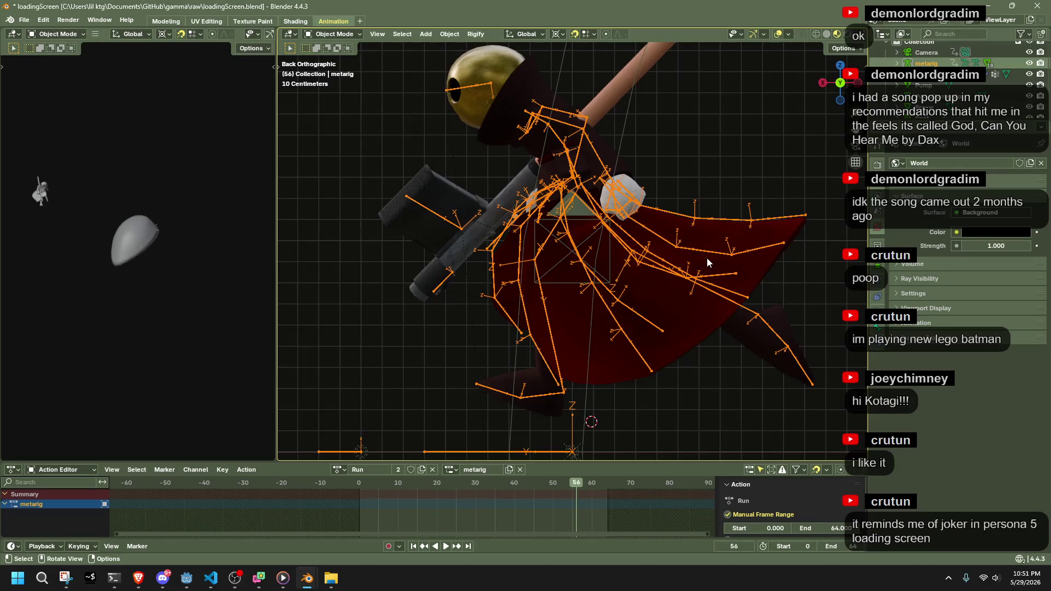
scroll(703, 260, "down", 4)
Move the rig across the ground plane, then shift it 0.2297 m along X
key("g")
key("shift+z")
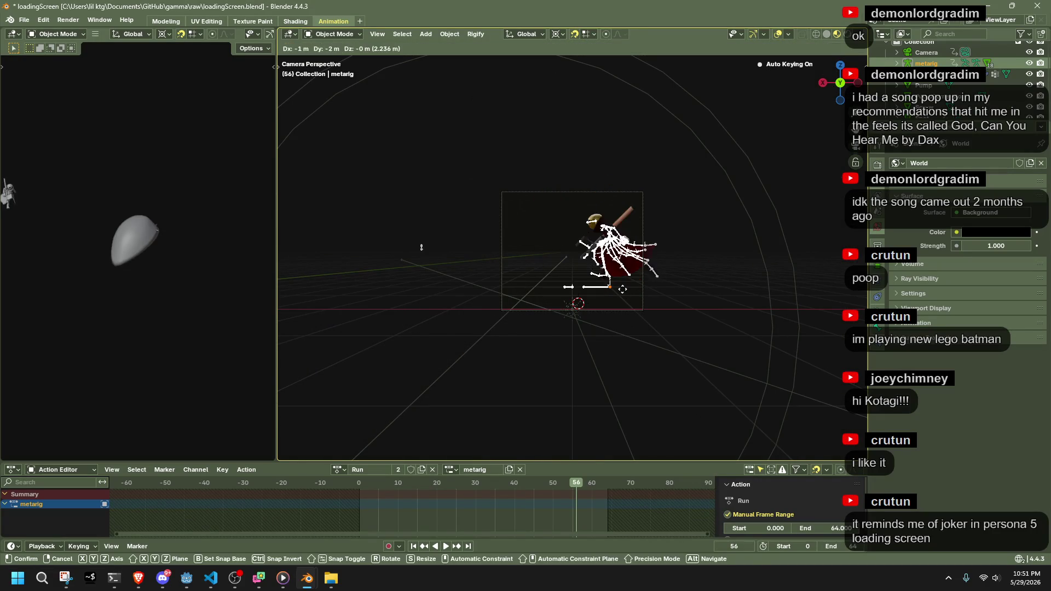
left_click(340, 245)
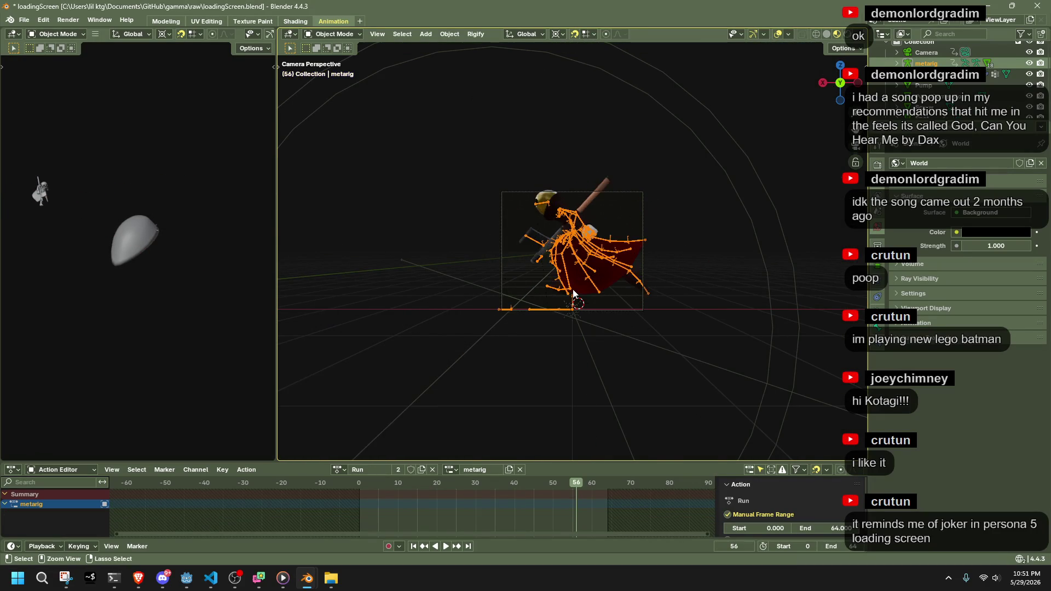
key("g")
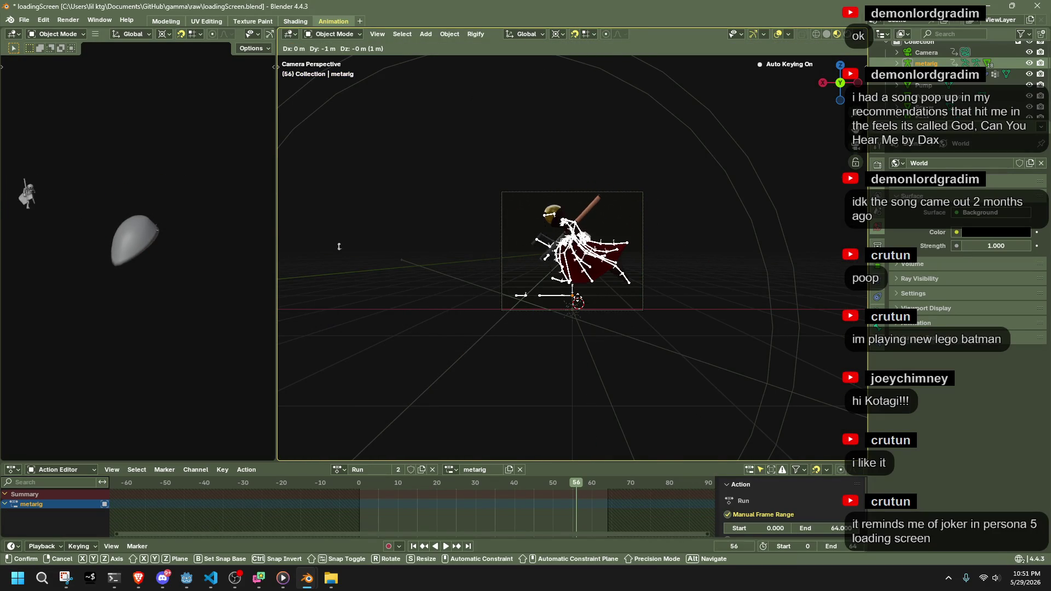
left_click(339, 245)
scroll(575, 300, "up", 2)
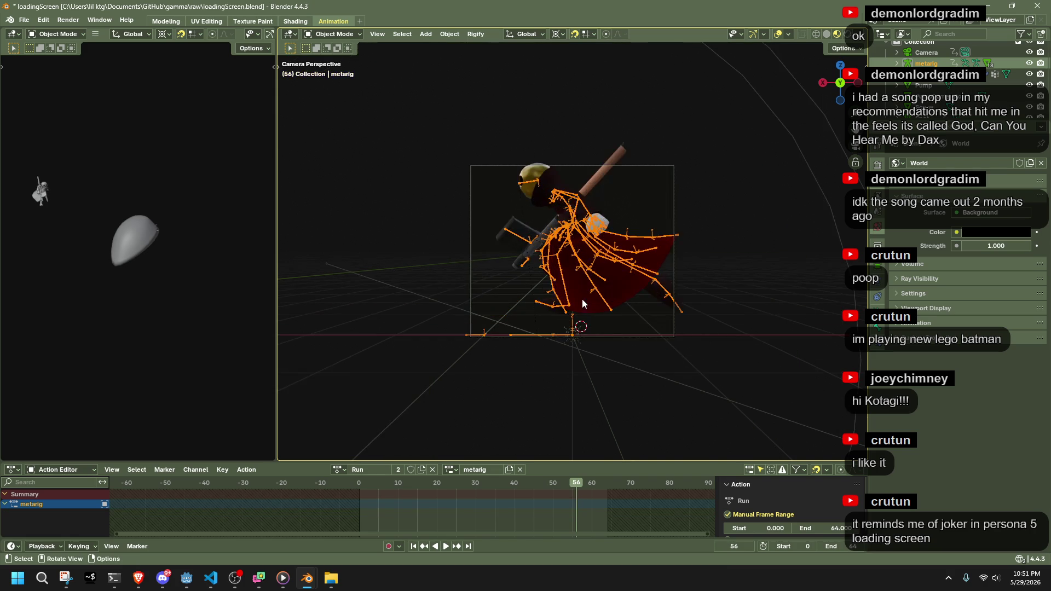
key("g")
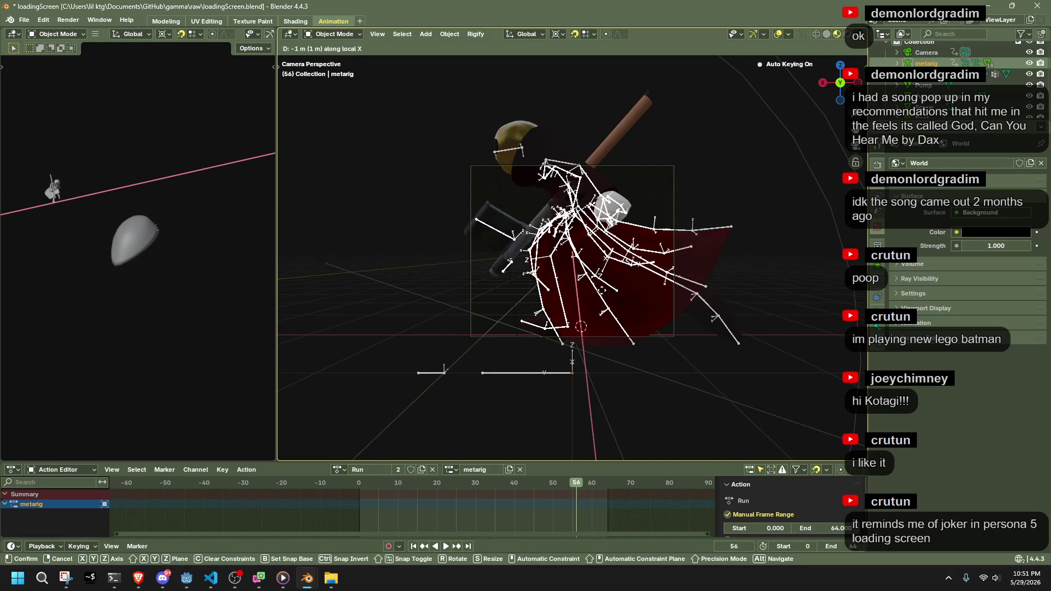
right_click(604, 291)
key("g")
key("x")
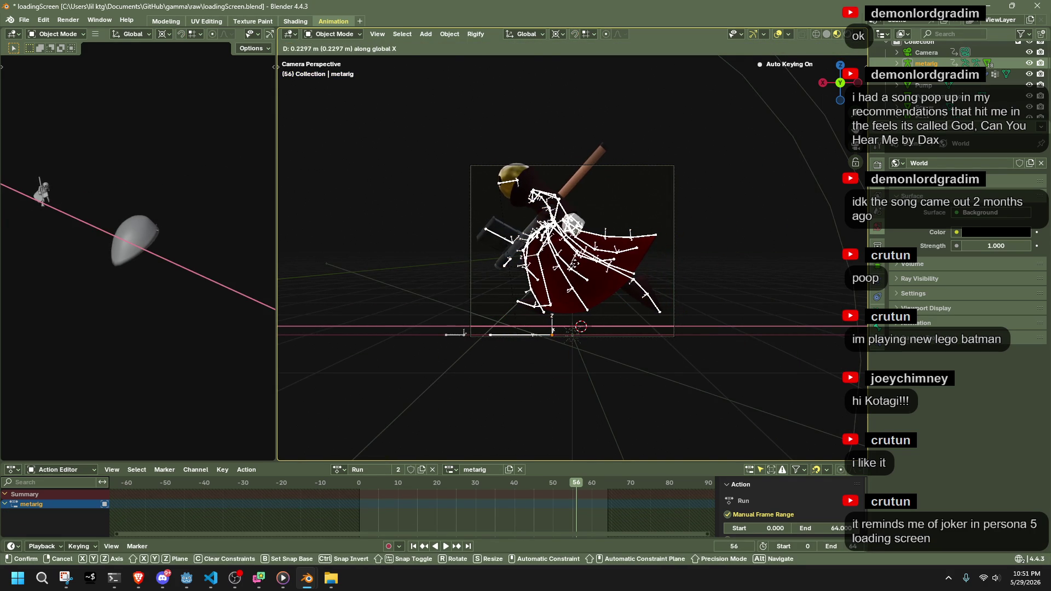
left_click(499, 366)
Check playback, delete the stray keyframes near frame 57, and reselect the rig at frame 2
key("space")
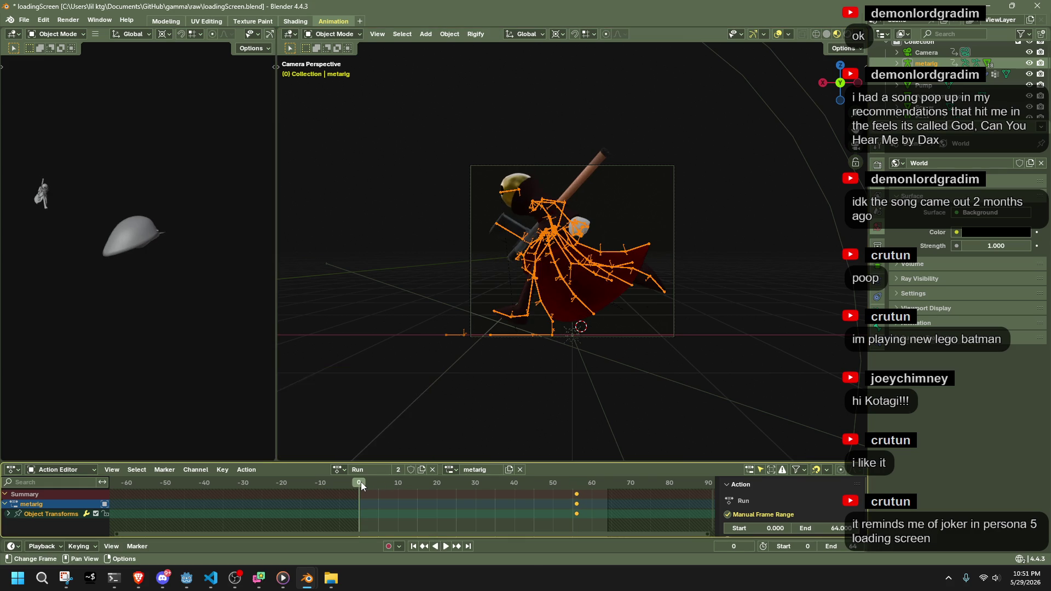
key("space")
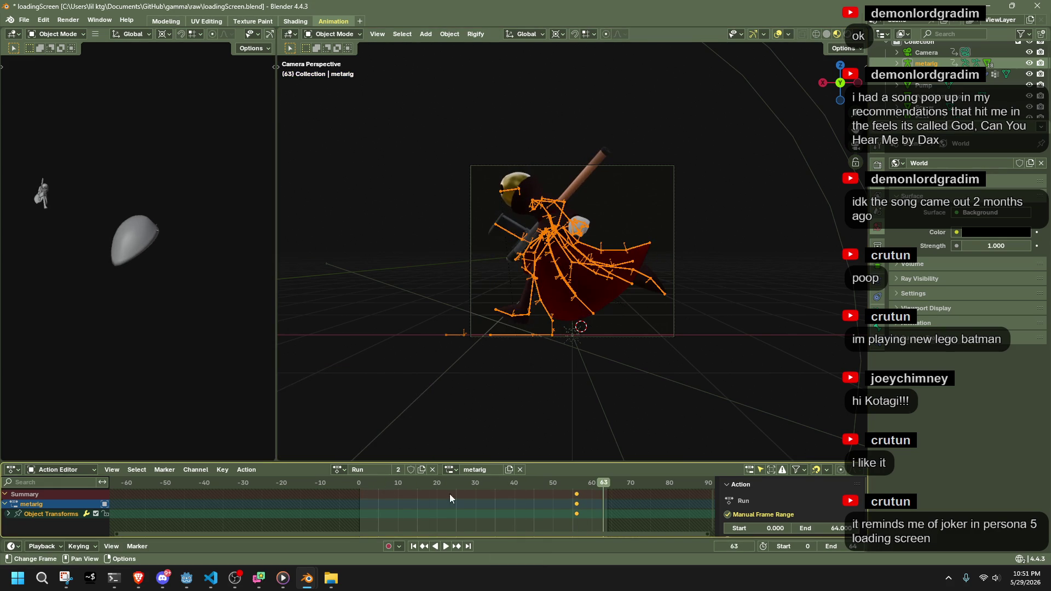
key("Delete")
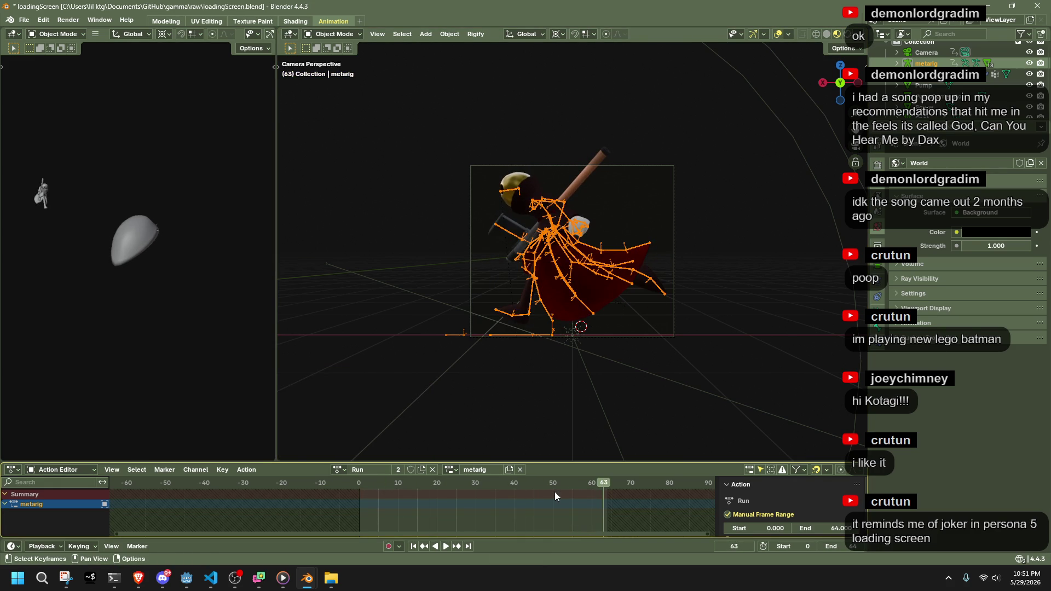
left_click_drag(421, 483, 365, 483)
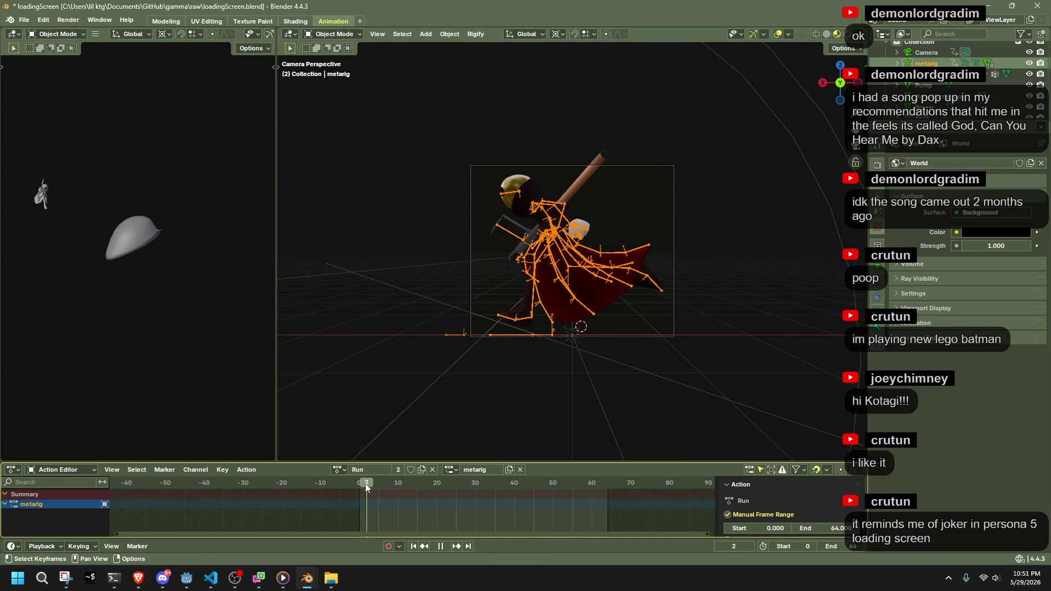
left_click(876, 270)
left_click(541, 225)
left_click(542, 212)
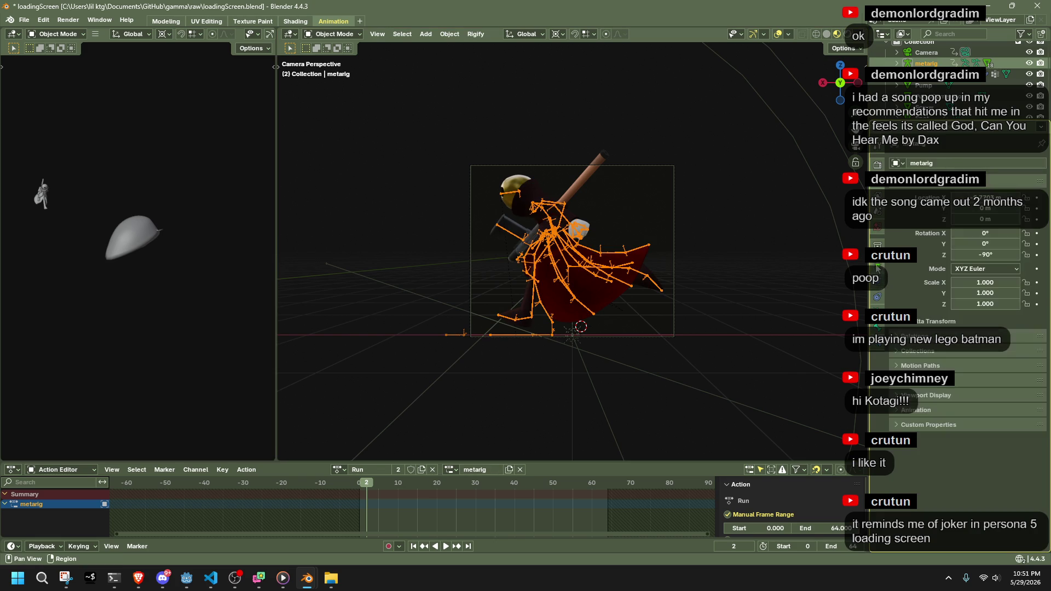
left_click(876, 146)
left_click(655, 282)
left_click(625, 256)
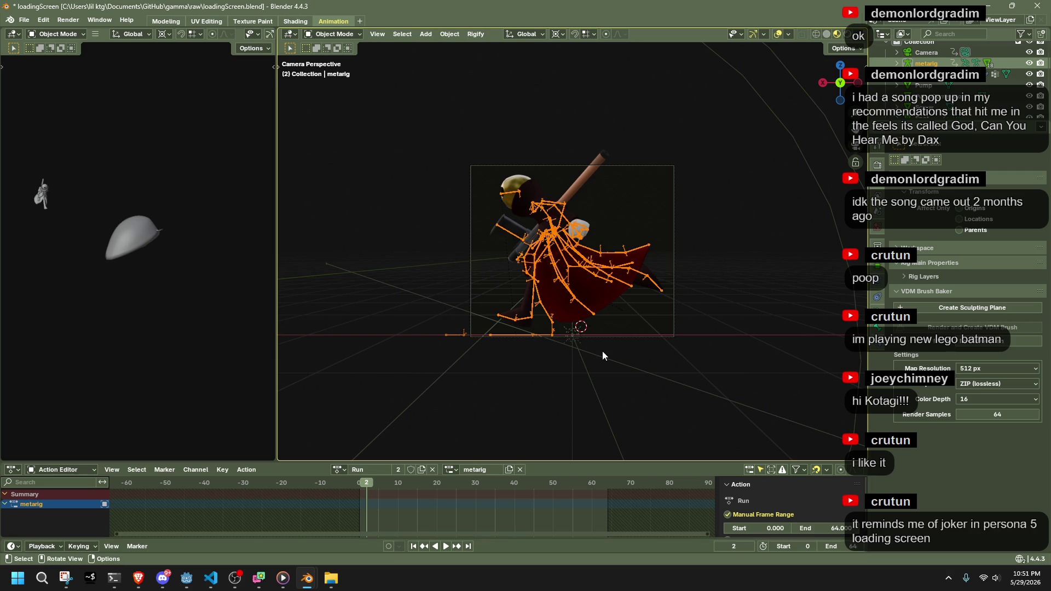
Move the rig along Y and lower it 0.1485 m on Z, then replay to check
key("g")
key("y")
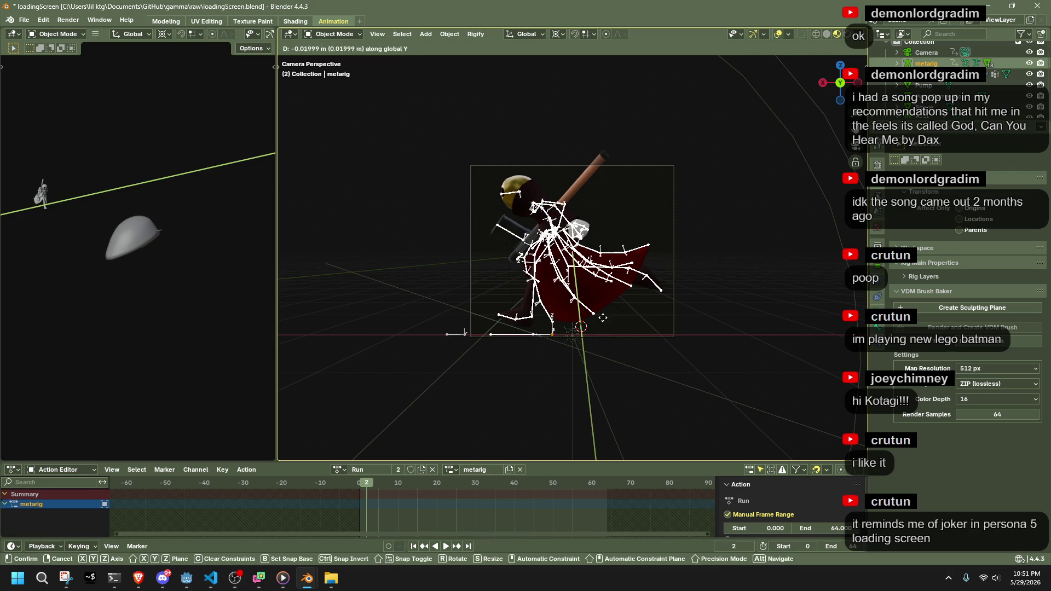
left_click(598, 291)
key("g")
key("z")
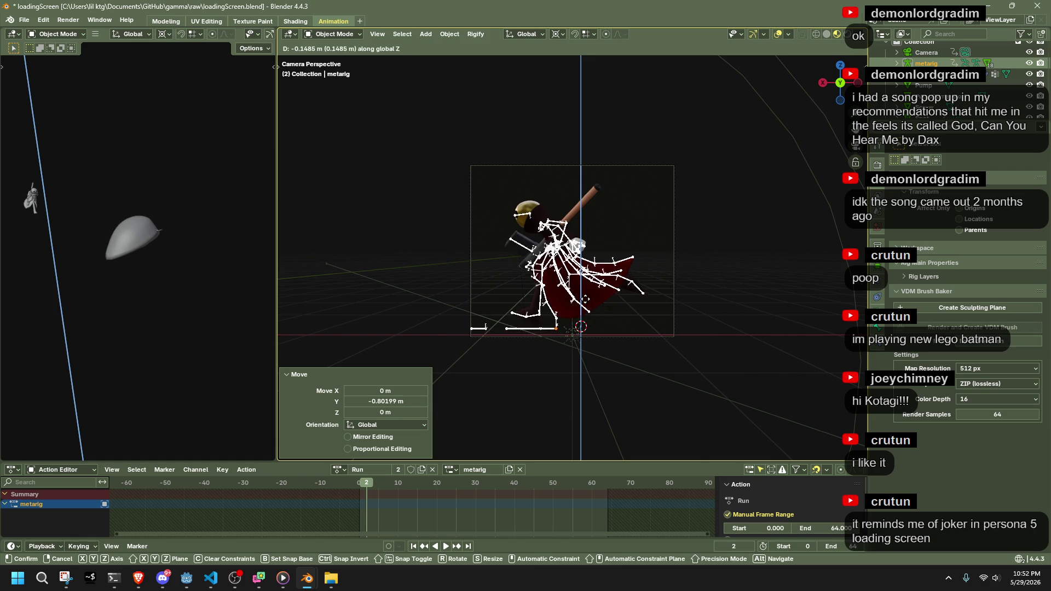
left_click(584, 305)
key("space")
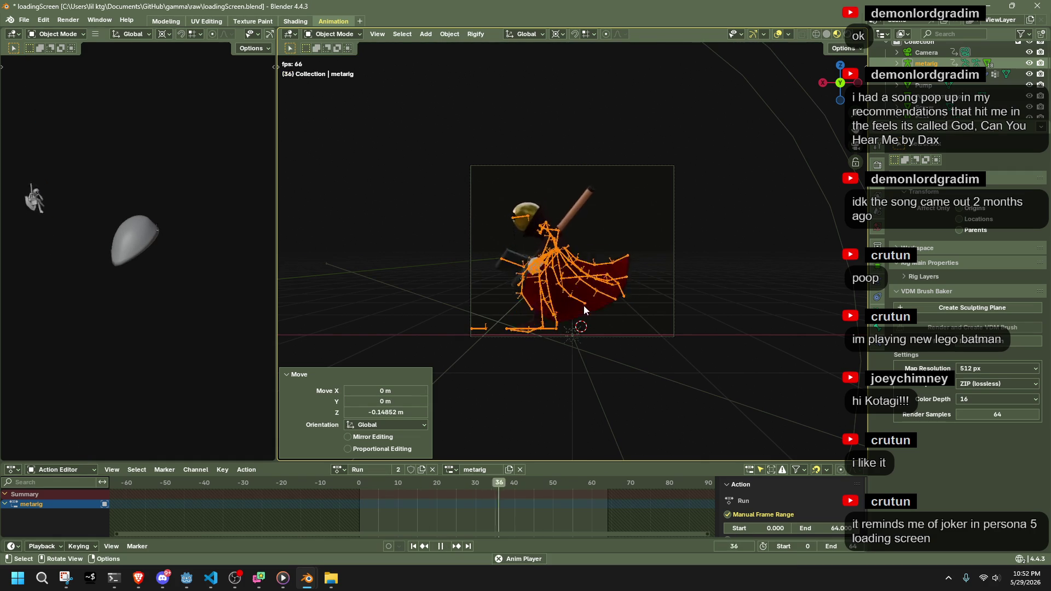
key("space")
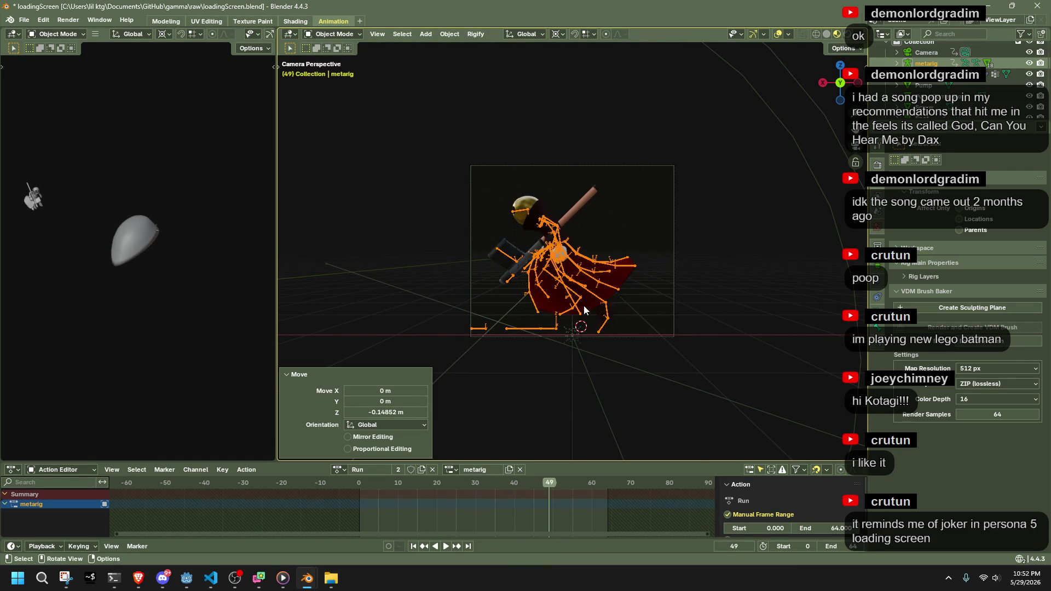
At frame 45 raise the rig 0.1059 m, then play the animation from frame 0
left_click_drag(546, 488, 534, 475)
key("g")
key("z")
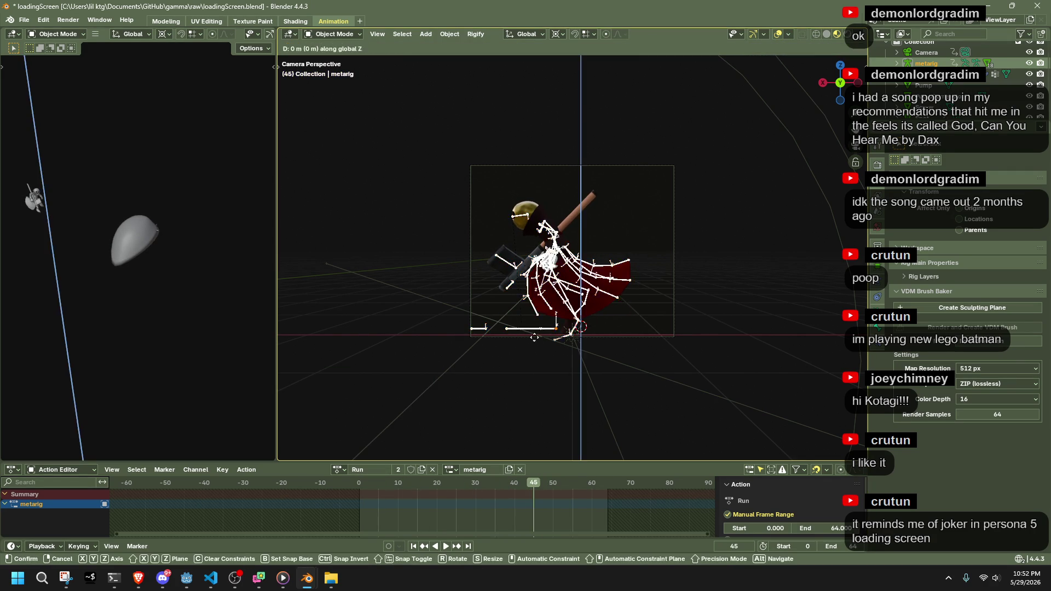
left_click(535, 334)
left_click(359, 484)
key("space")
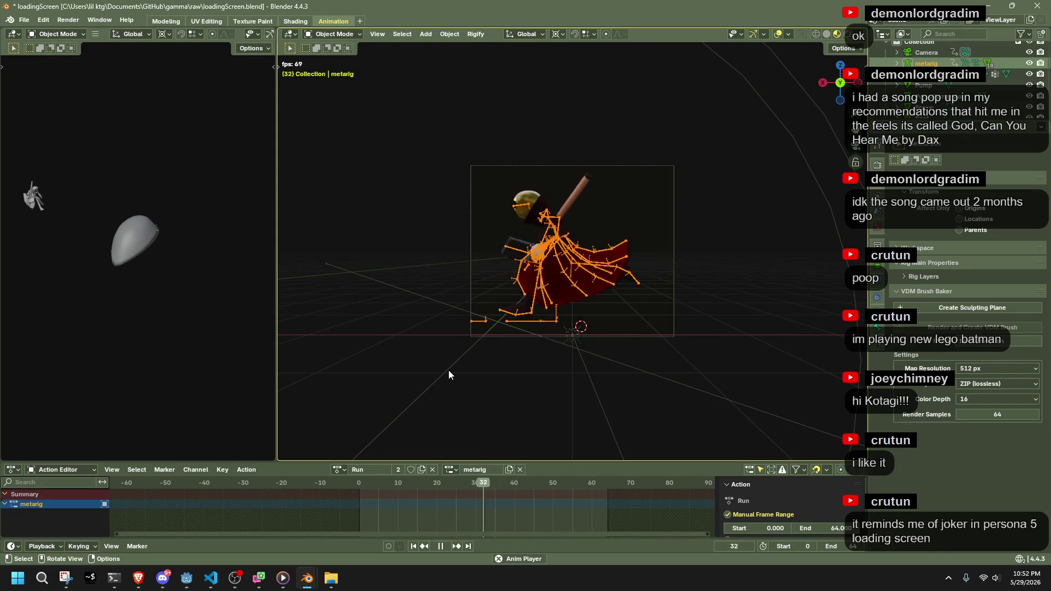
Replay the Run animation to preview it, then dismiss the Render menu without rendering
key("space")
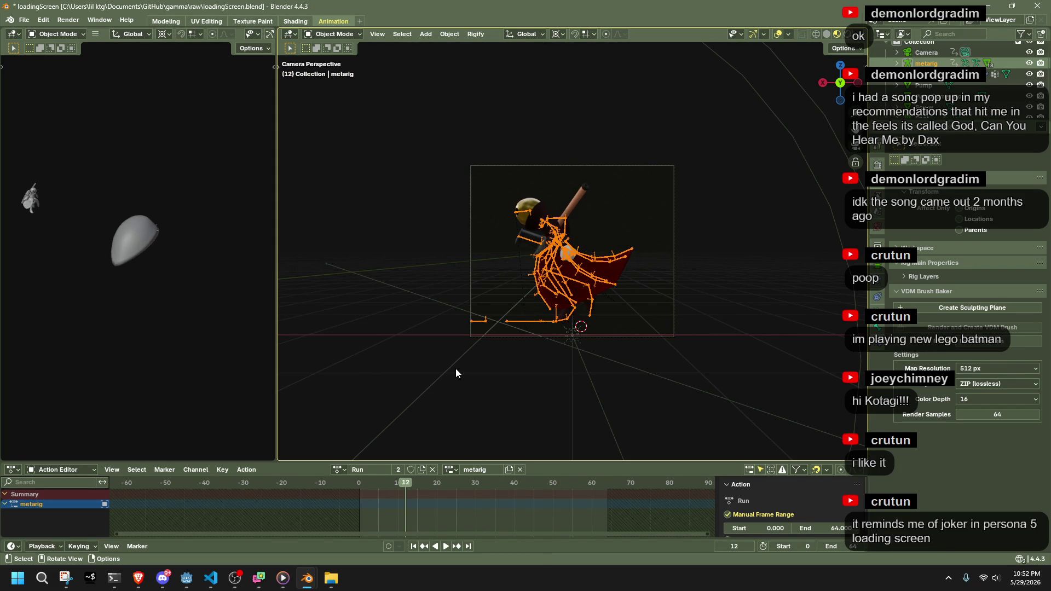
key("space")
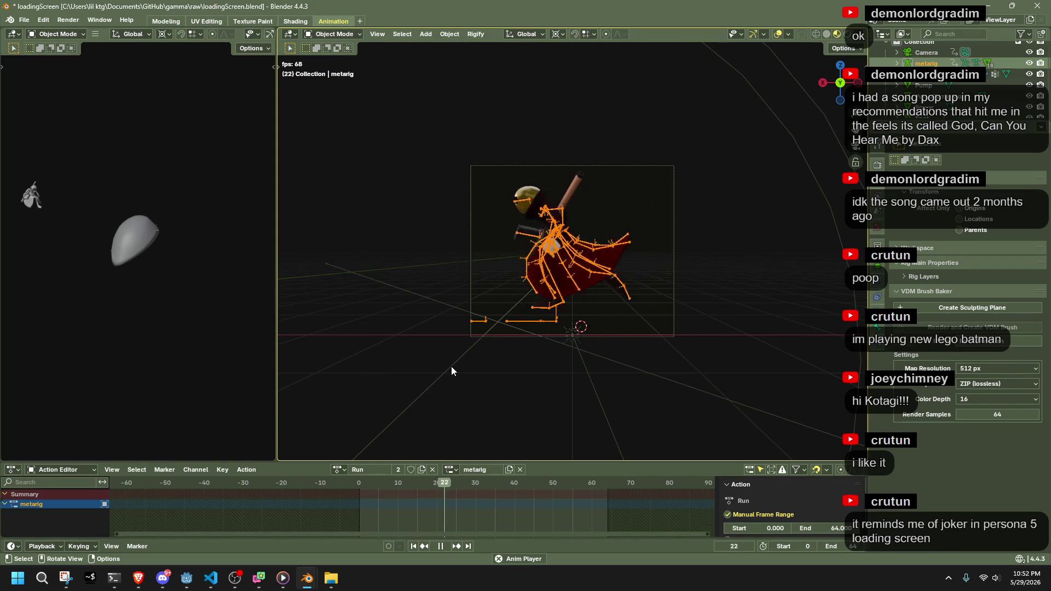
key("space")
left_click(69, 21)
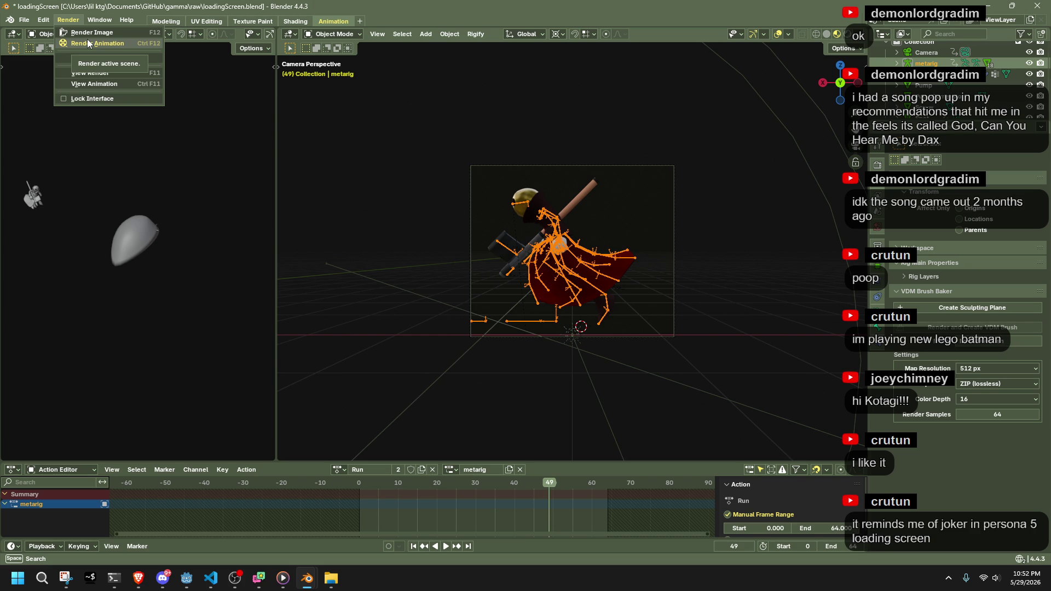
left_click(87, 43)
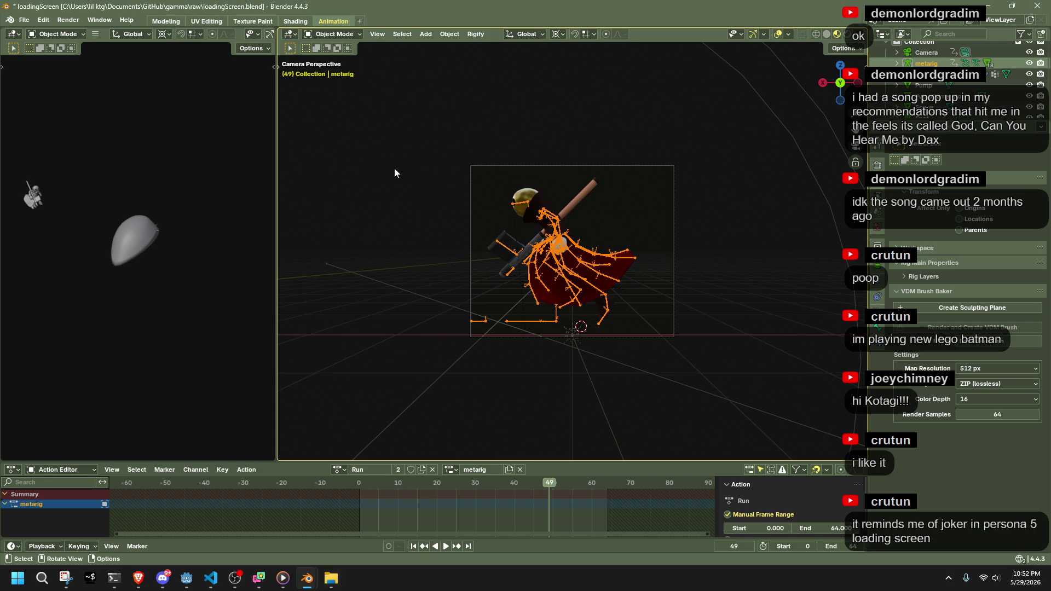
Save loadingScreen.blend, render the full animation, and close the render window
left_click(331, 139)
key("ctrl+s")
left_click(68, 20)
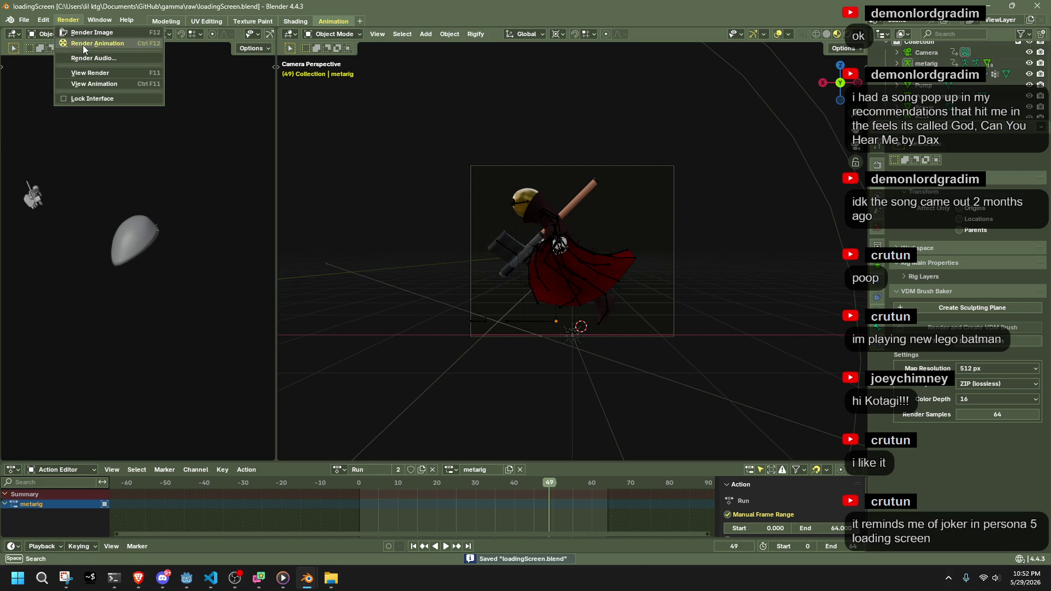
left_click(83, 45)
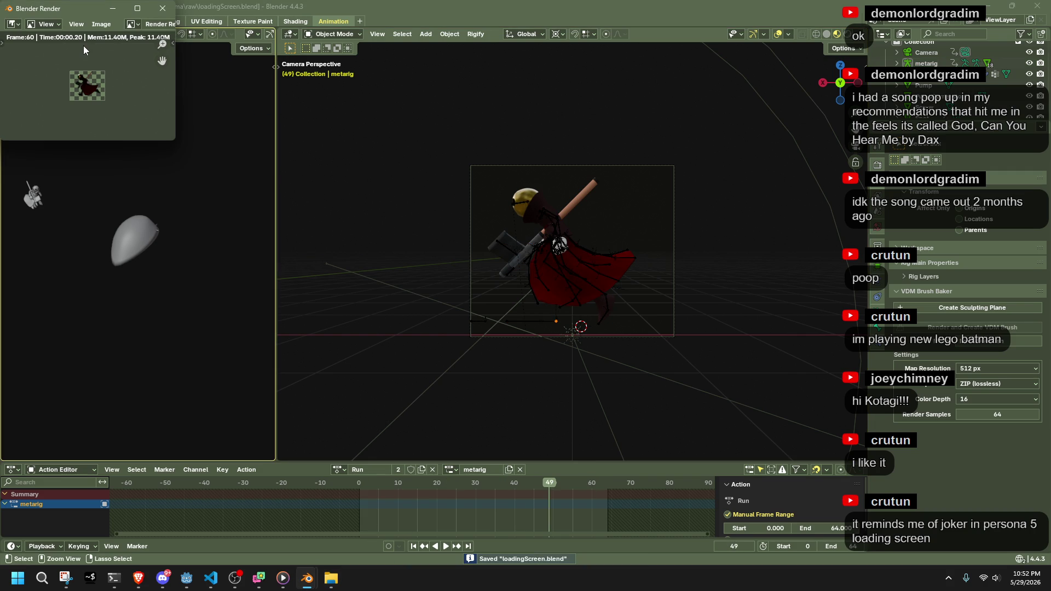
left_click(163, 8)
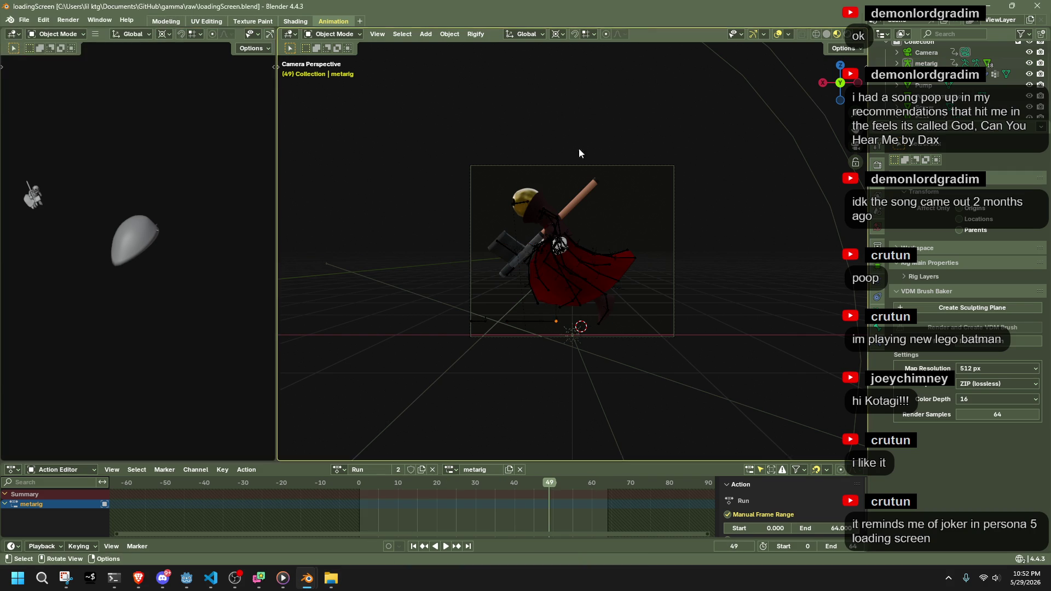
Preview the character in Rendered shading from the Back view and check the World colour
left_click(847, 34)
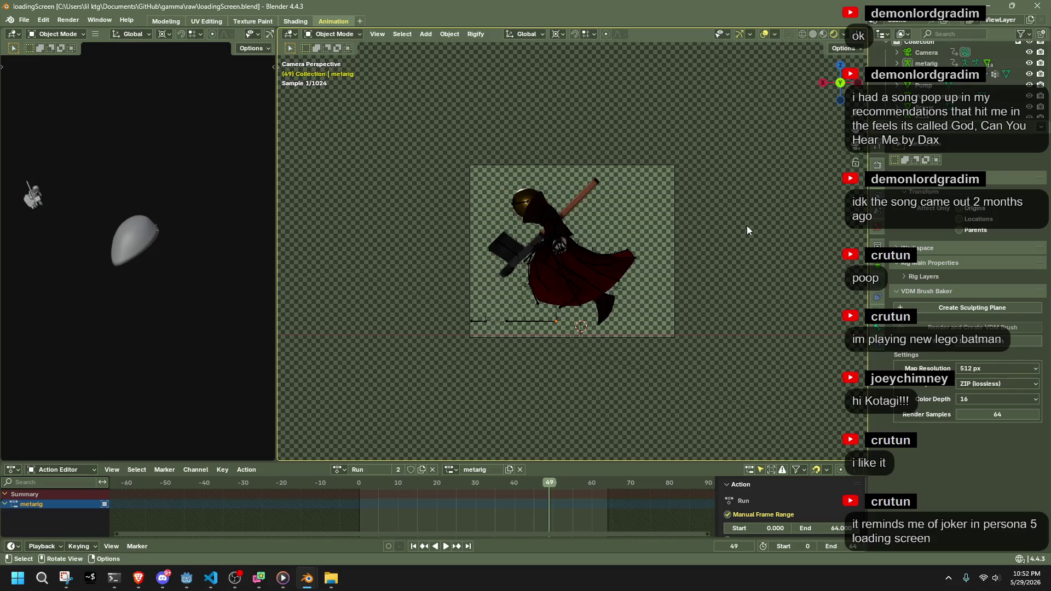
left_click(879, 233)
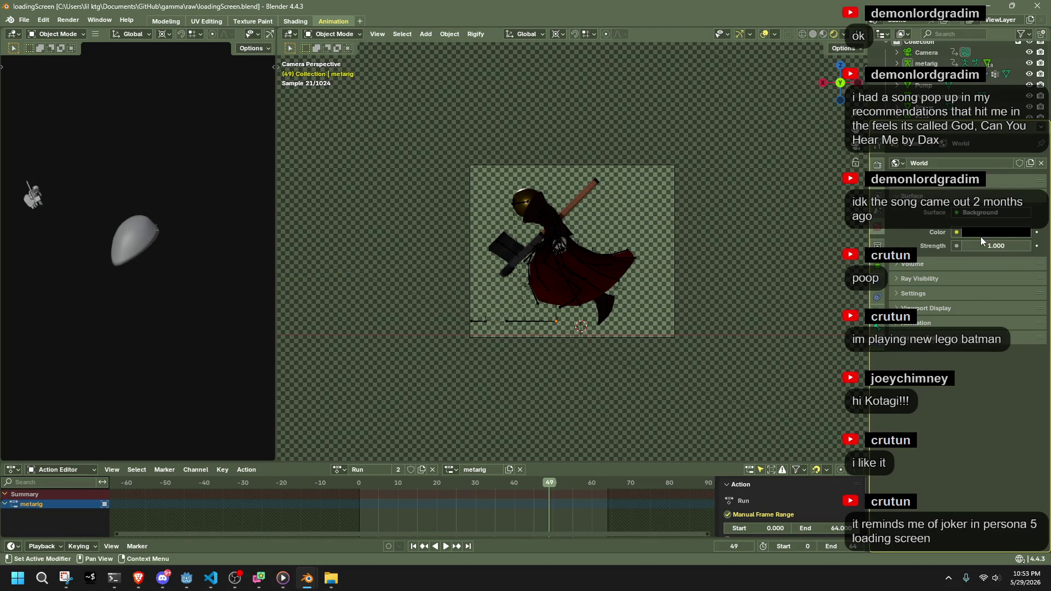
middle_click_drag(583, 327, 609, 336)
left_click(846, 87)
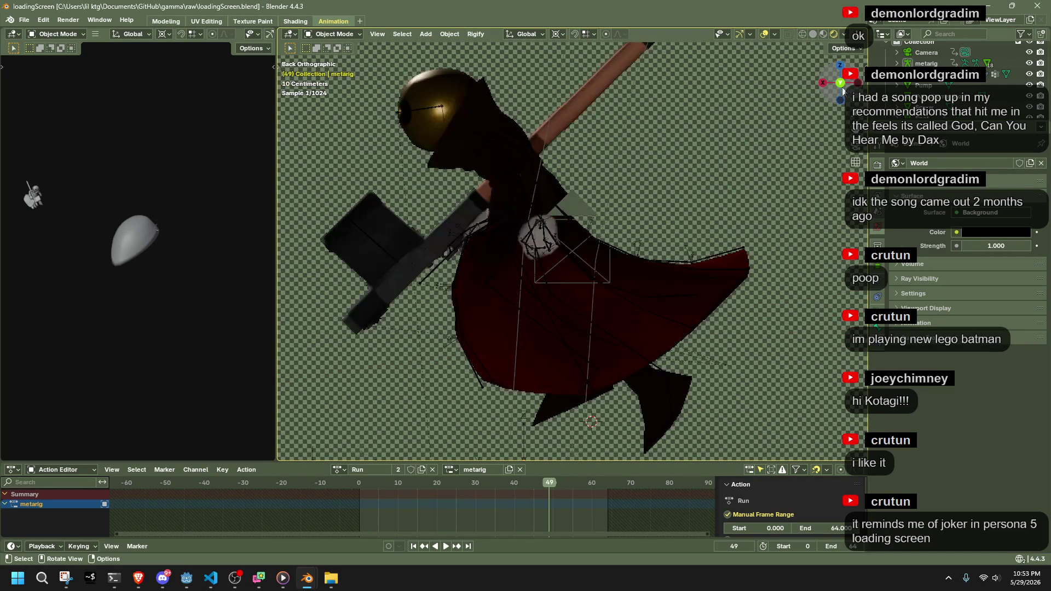
scroll(733, 226, "down", 2)
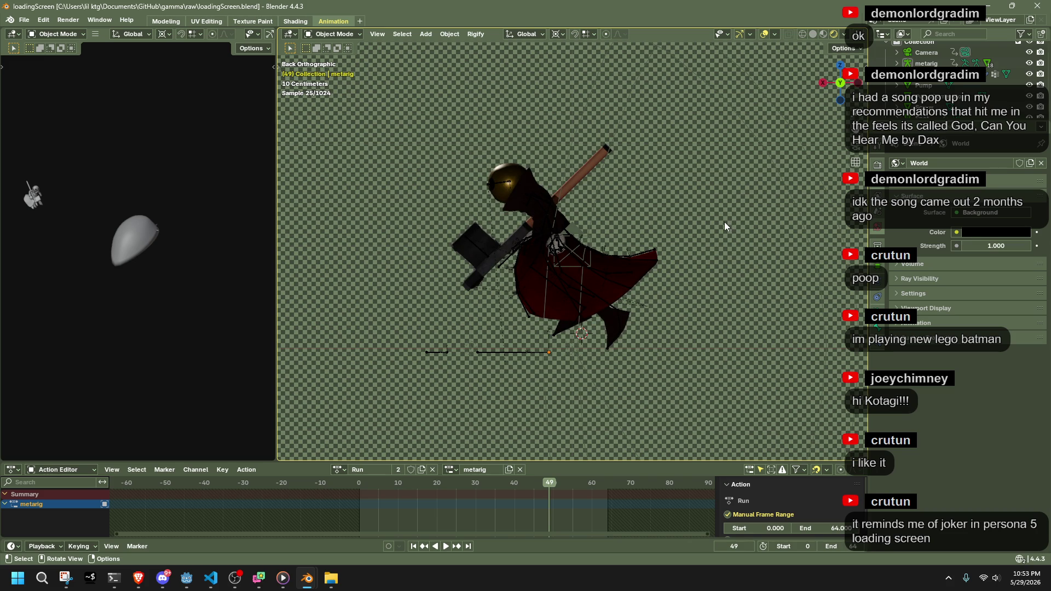
left_click(980, 232)
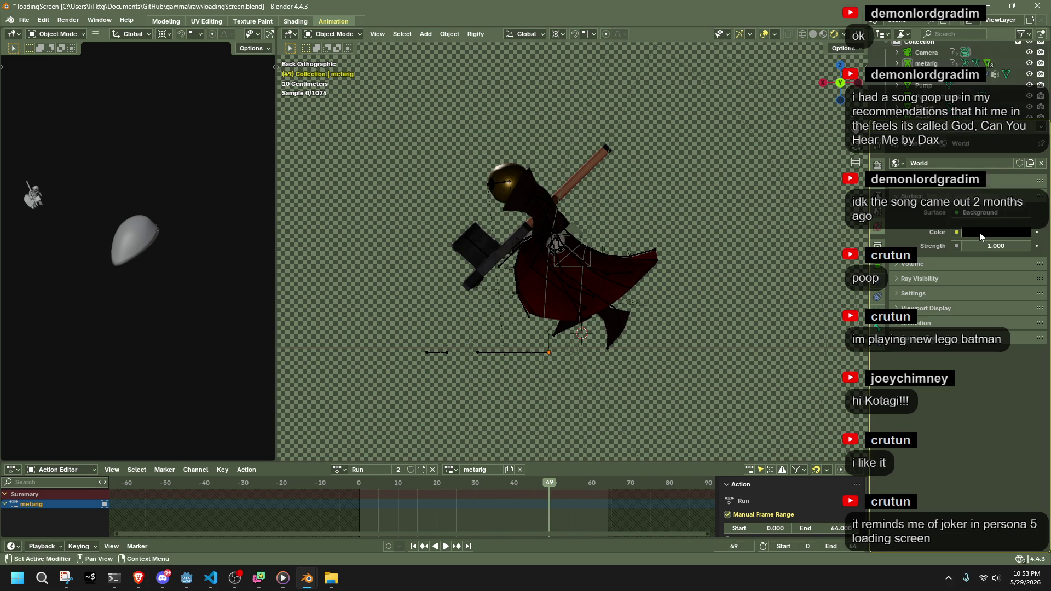
Review the Cycles Sampling and Light Paths settings, then go back to the World surface shader
left_click(877, 165)
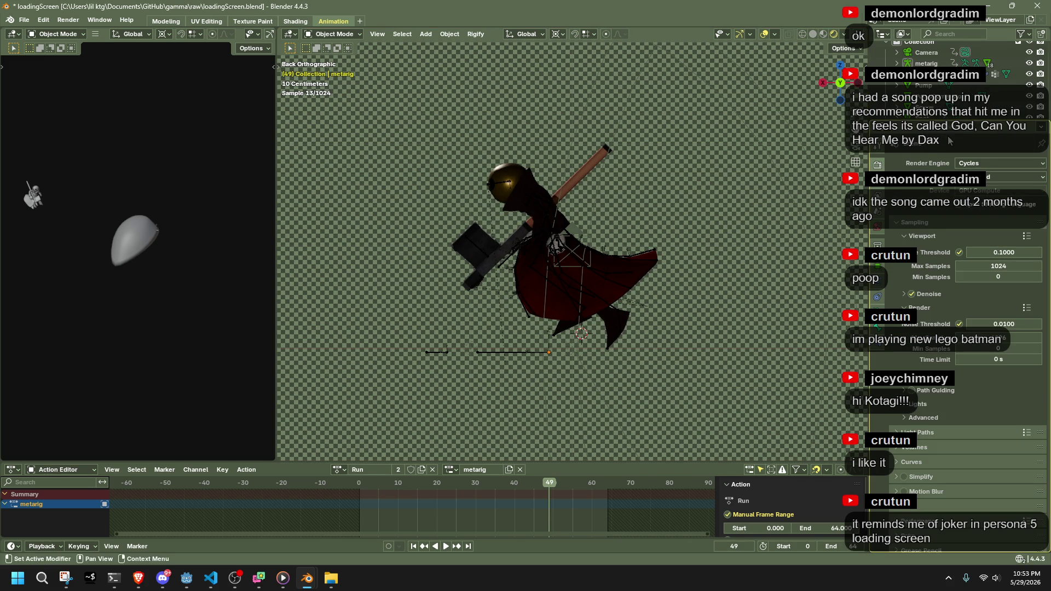
left_click(923, 418, "ctrl")
left_click(918, 424)
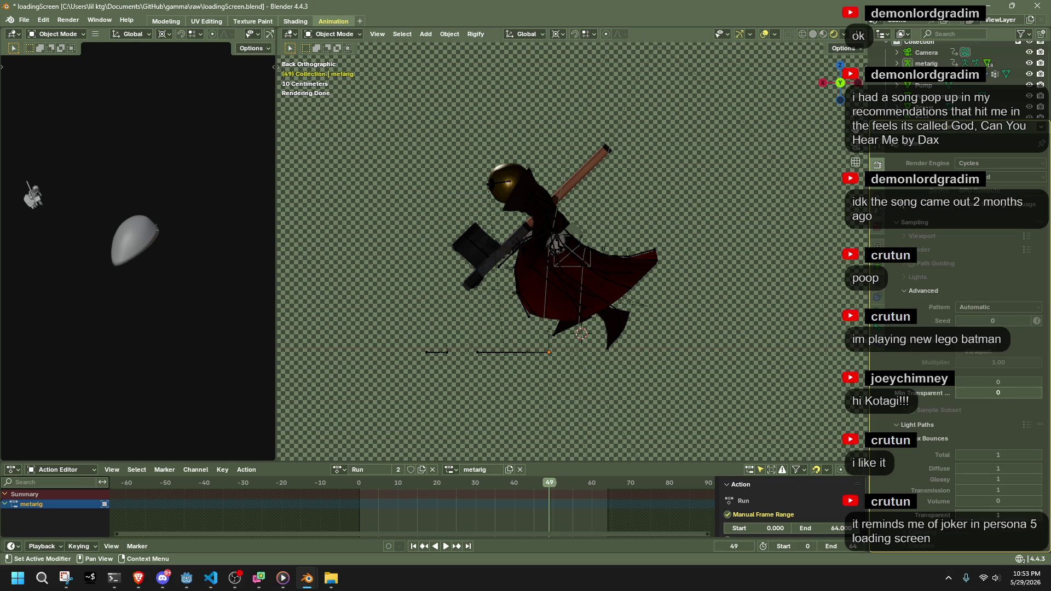
left_click(914, 236)
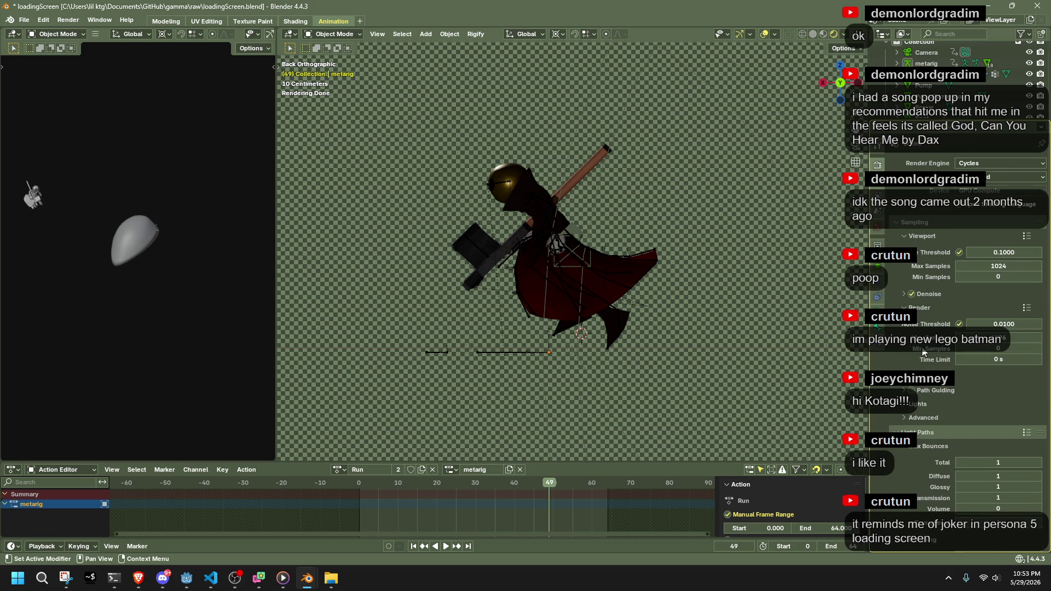
scroll(925, 354, "down", 5)
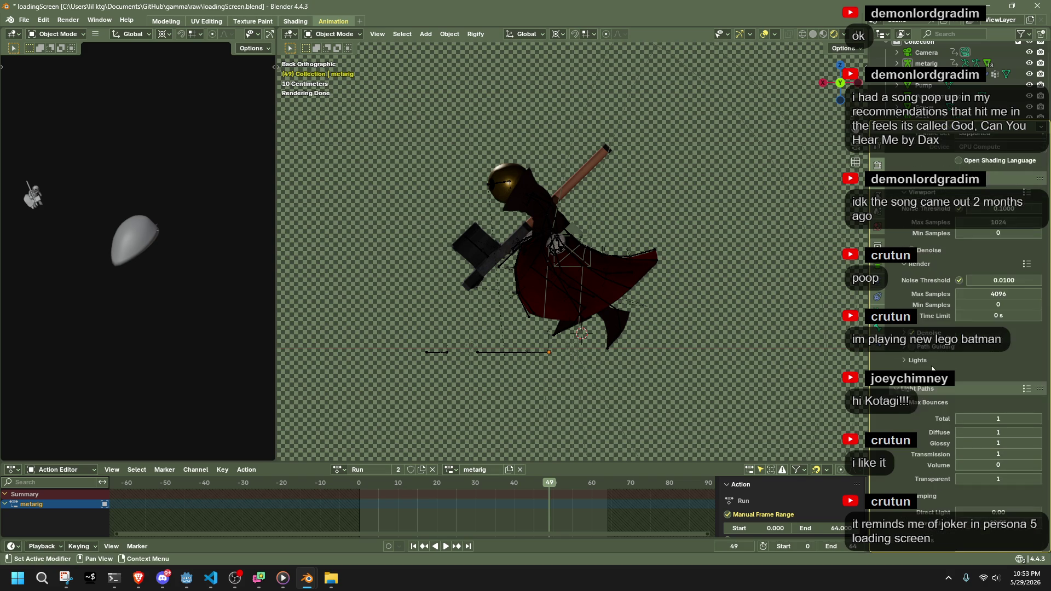
scroll(932, 368, "down", 5)
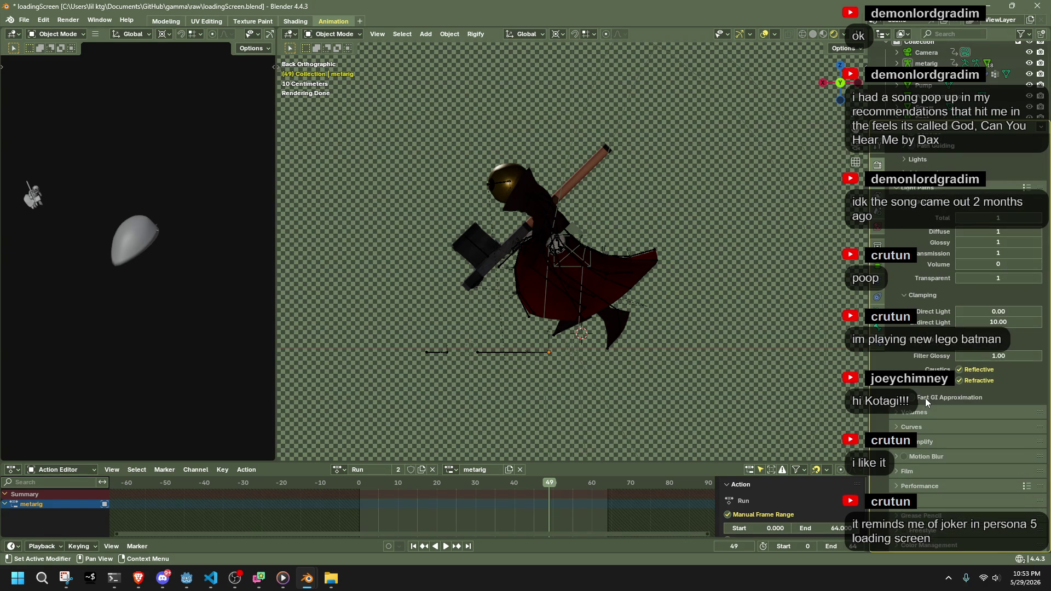
left_click(877, 226)
left_click(970, 213)
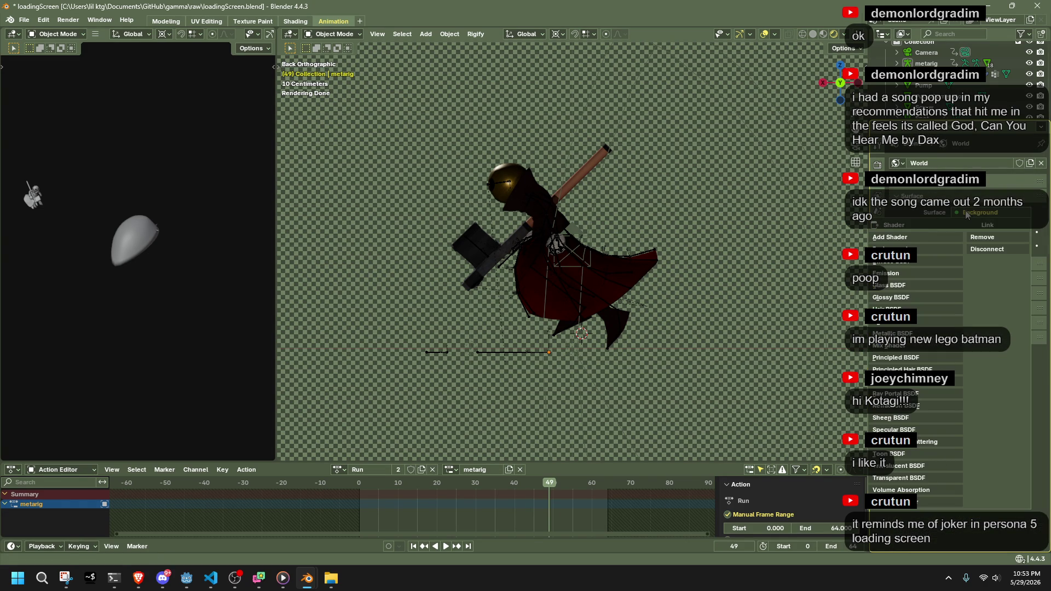
Reset the world background Strength to its default 1.000
left_click(966, 215)
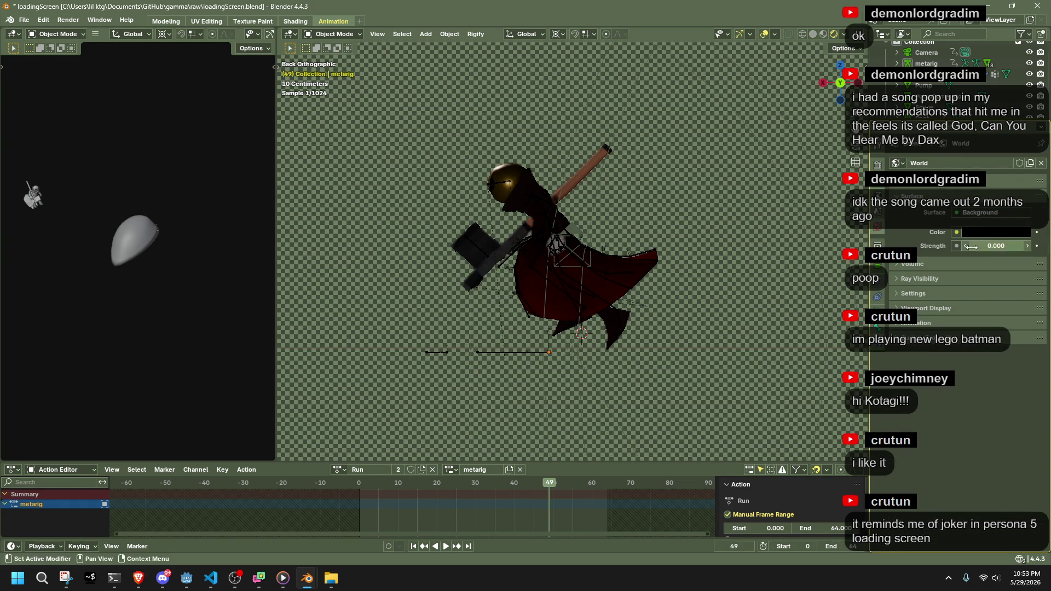
right_click(984, 248)
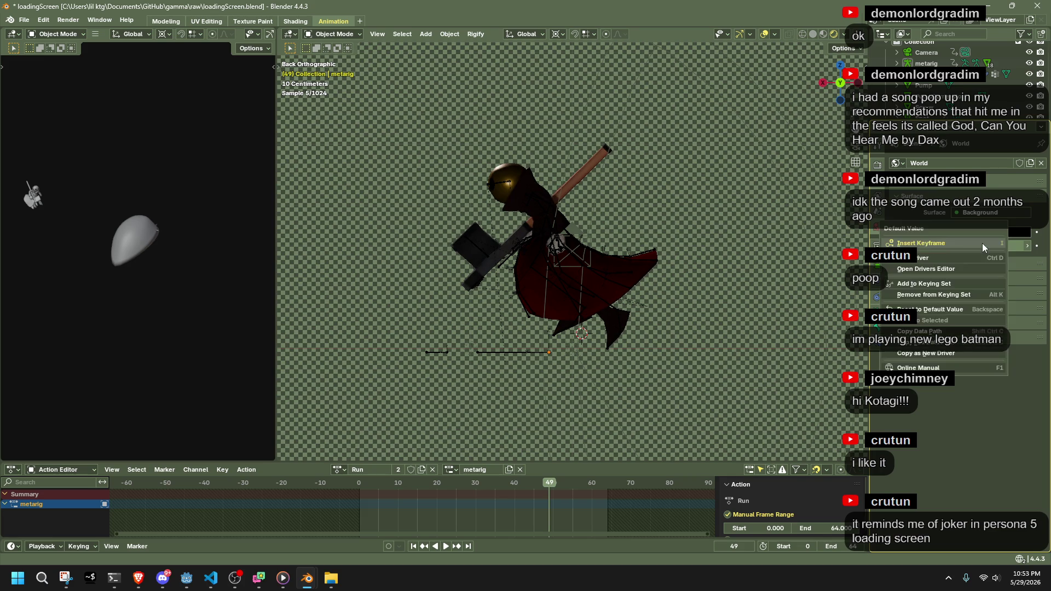
left_click(933, 310)
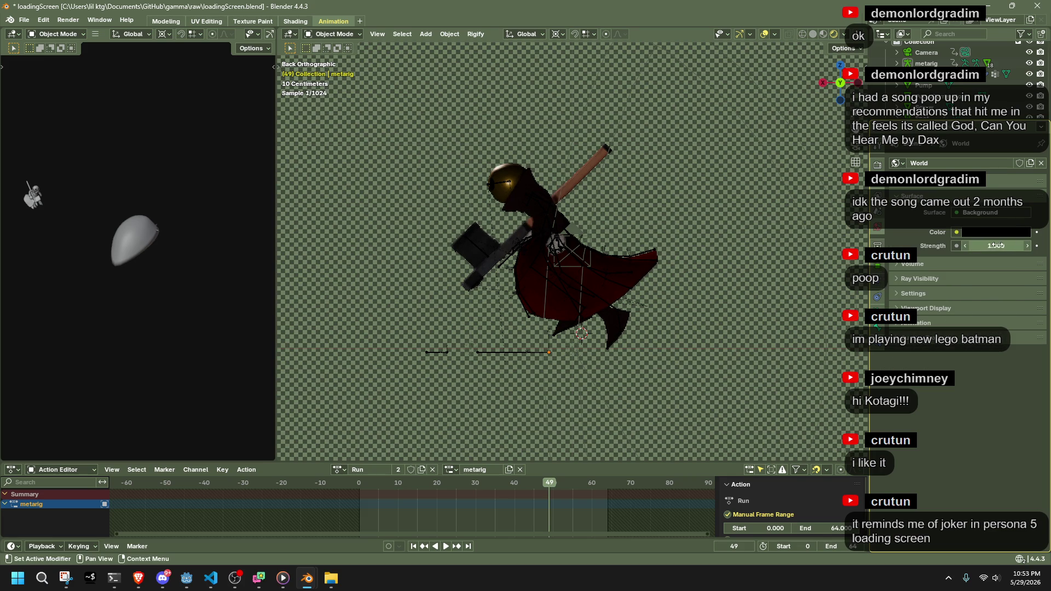
left_click(919, 278)
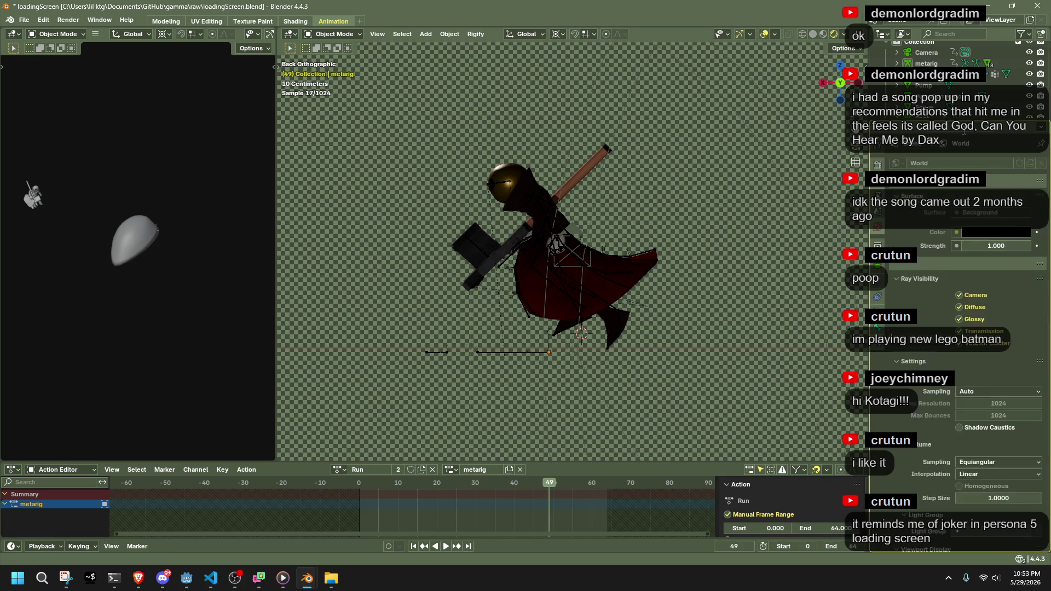
scroll(963, 274, "down", 2)
left_click(945, 225)
scroll(930, 273, "up", 2)
Set the world's Viewport Display colour to black, then browse to the Scene properties
left_click(916, 312)
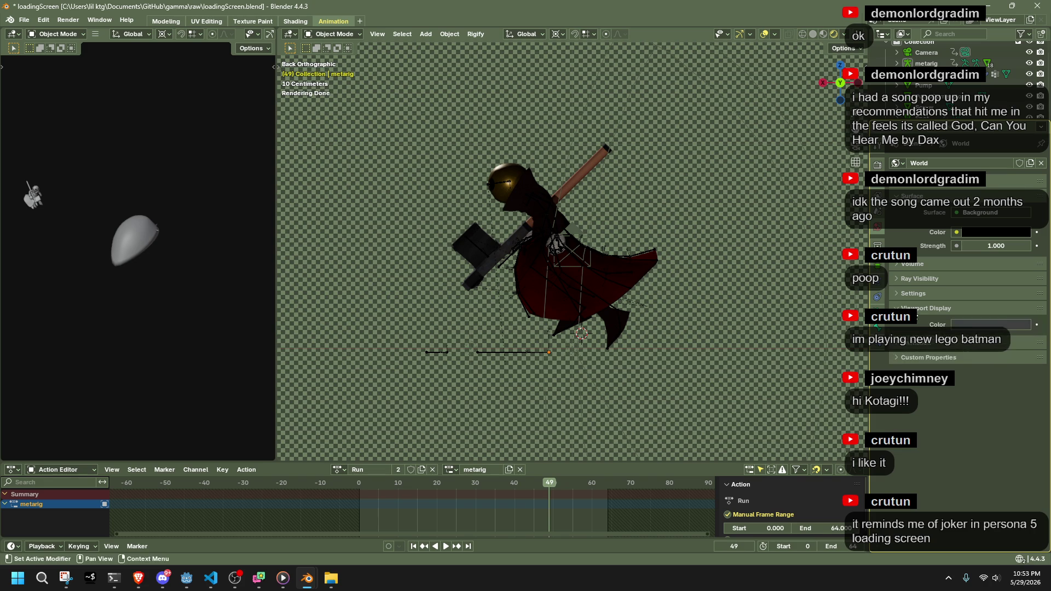
left_click(968, 324)
left_click(1029, 244)
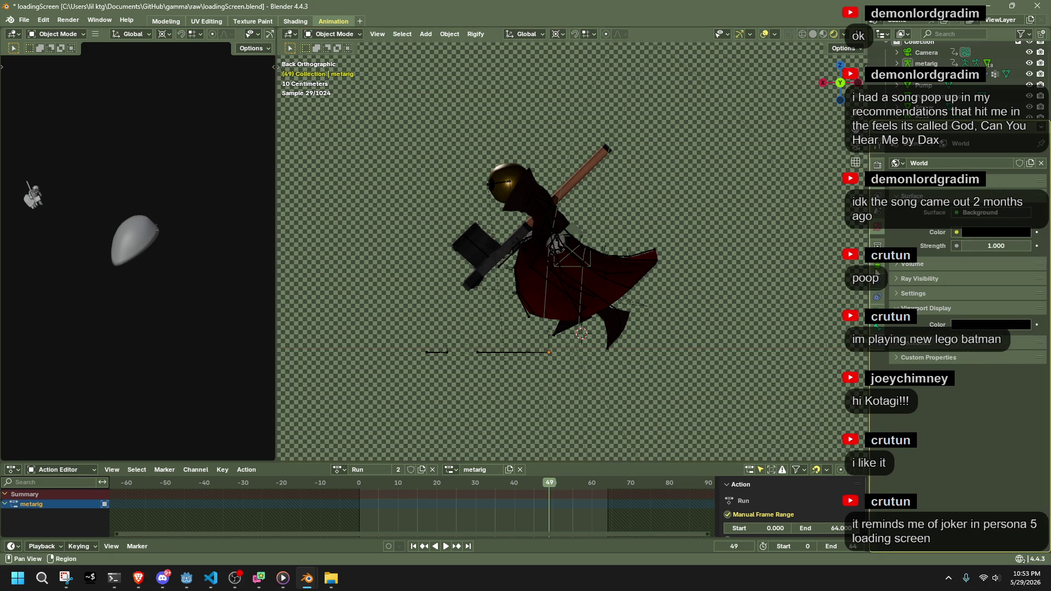
left_click(877, 245)
left_click(877, 296)
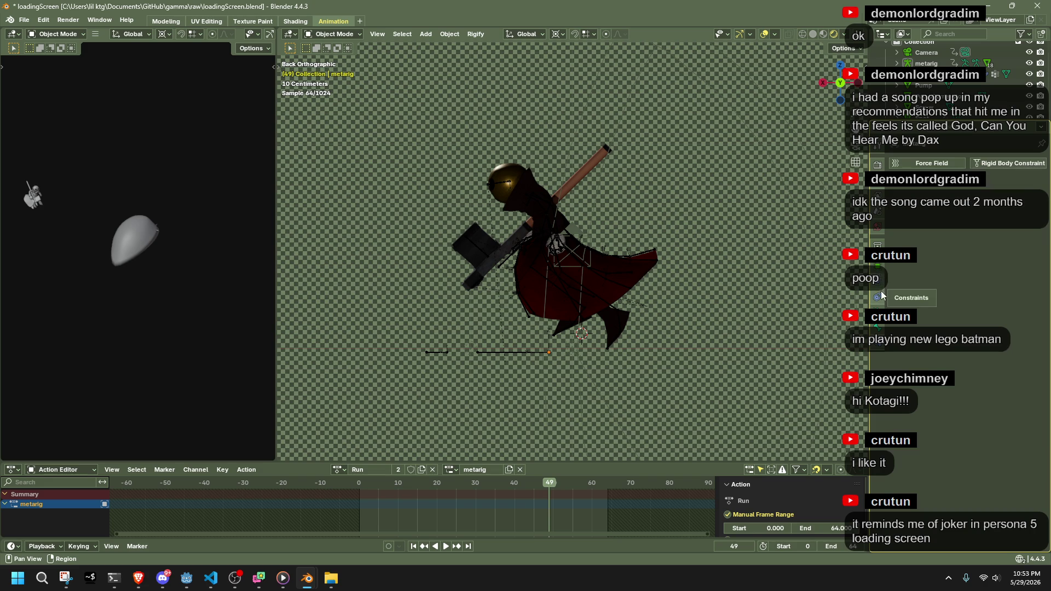
left_click(878, 217)
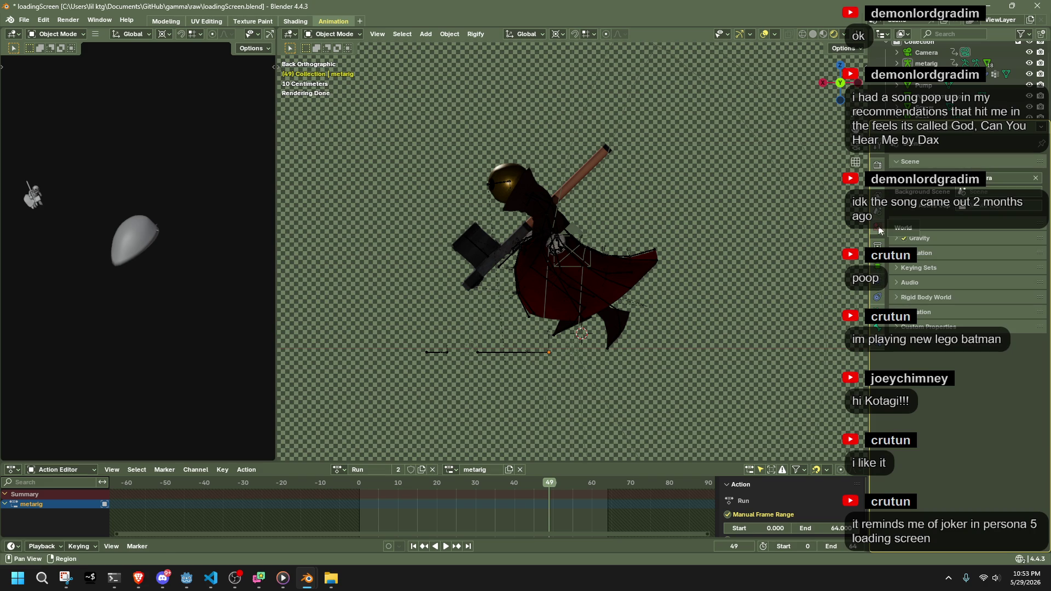
Switch the render engine to EEVEE in Render properties
left_click(879, 188)
left_click(878, 187)
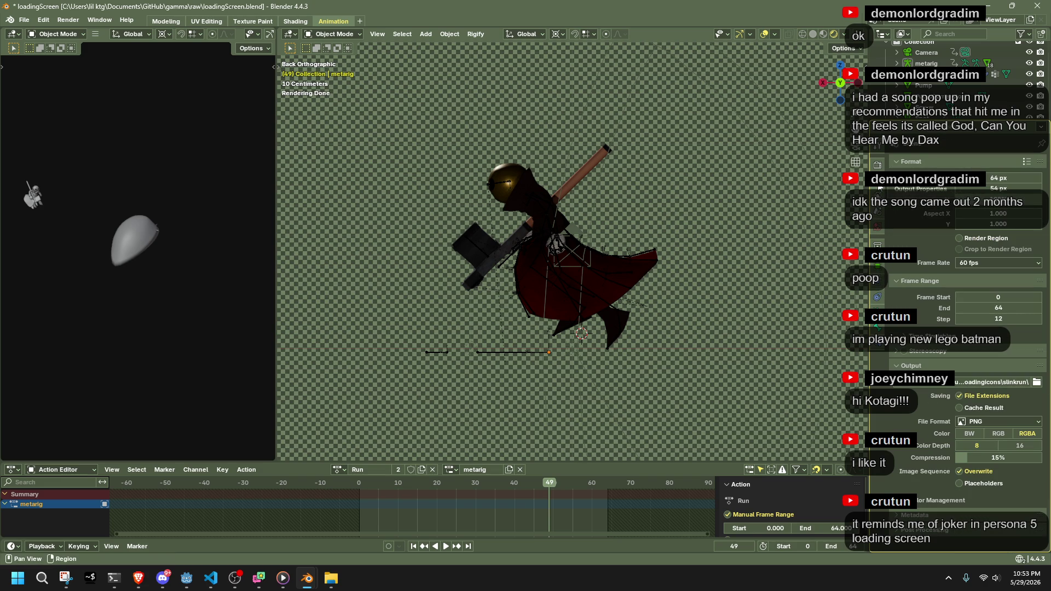
left_click(878, 165)
left_click(999, 163)
left_click(999, 175)
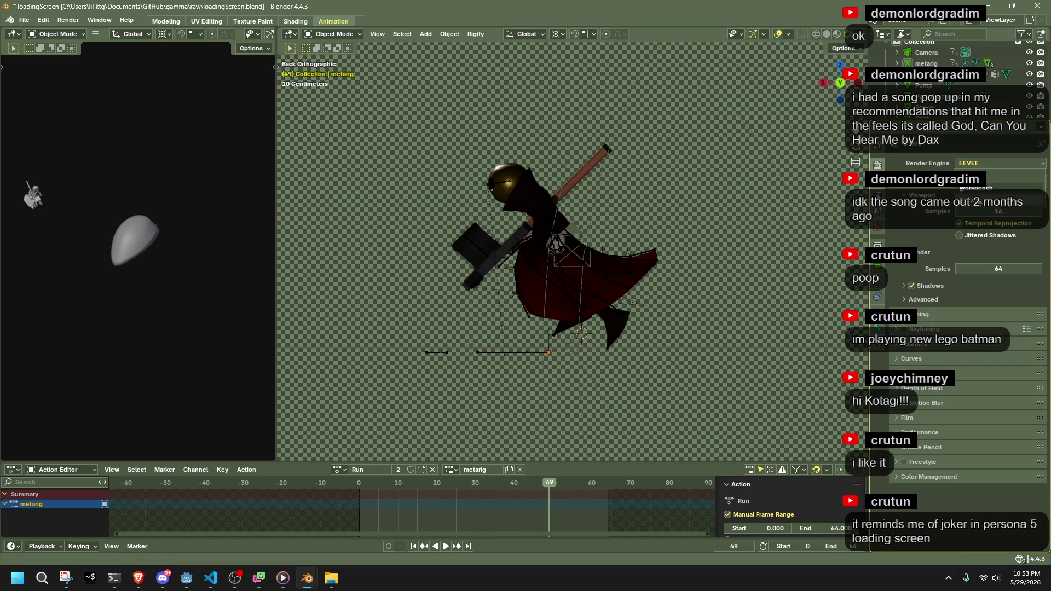
Turn off jittered shadows and collapse the EEVEE sampling panels
mouse_move(697, 215)
middle_mouse_down()
mouse_move(658, 219)
mouse_move(848, 231)
mouse_move(448, 228)
mouse_move(648, 269)
middle_mouse_up()
scroll(648, 269, "up", 3)
scroll(636, 270, "down", 2)
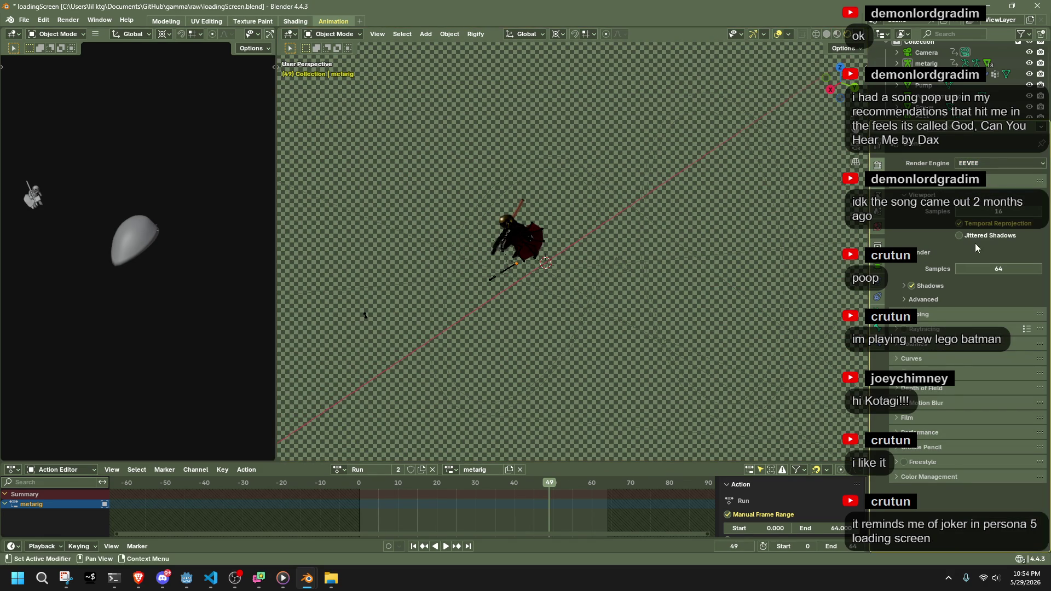
left_click(958, 236)
left_click(906, 195)
left_click(906, 208)
left_click(905, 234)
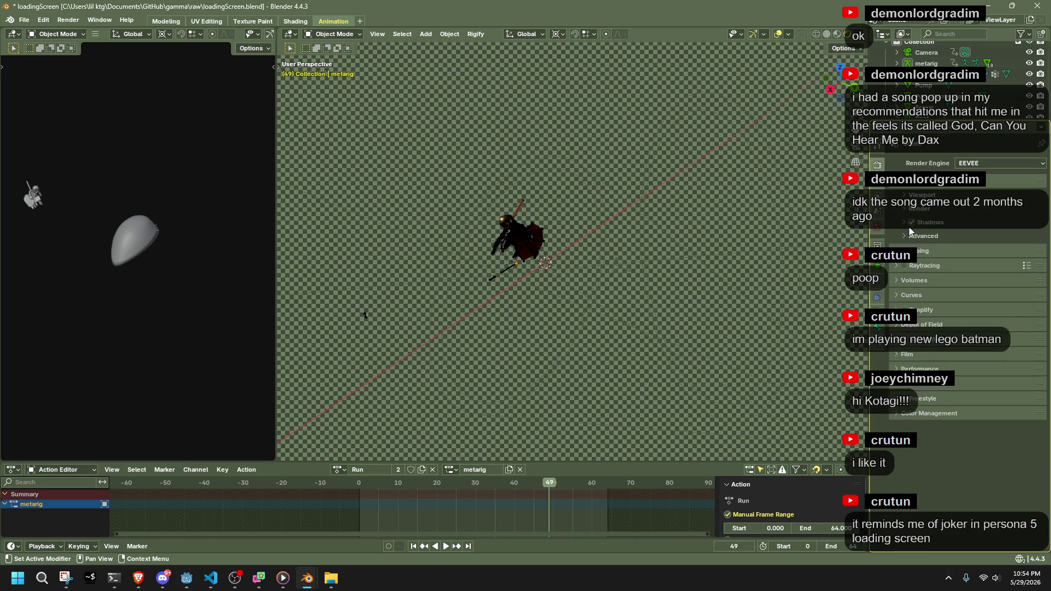
left_click(905, 232)
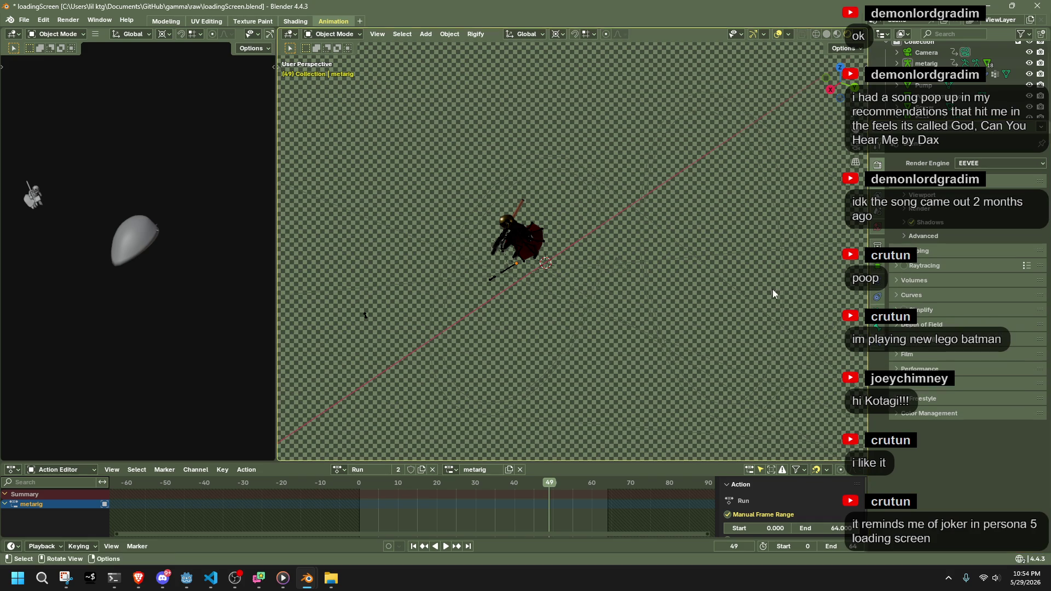
scroll(777, 284, "up", 3)
key("alt+Tab")
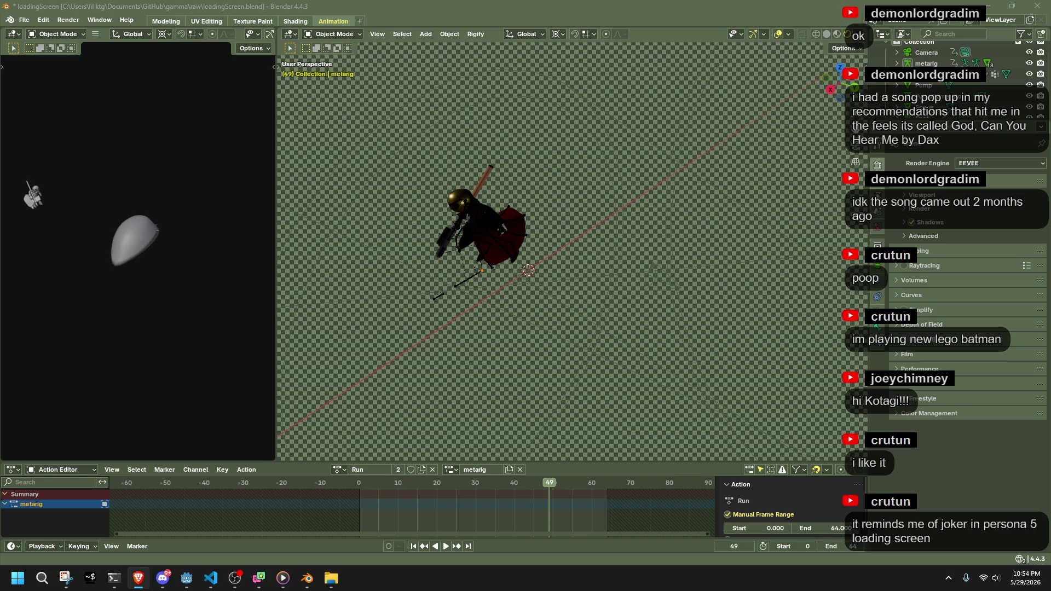
Uncheck Film Transparent for a solid black background, then select the camera rig
left_click(909, 356)
left_click(956, 383)
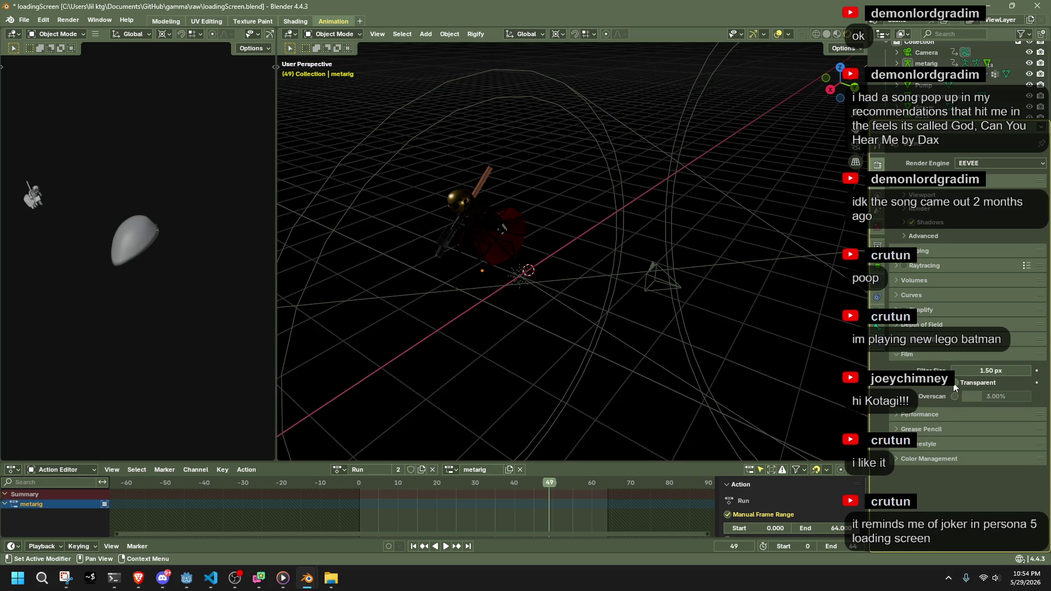
left_click(955, 383)
left_click(955, 383)
mouse_move(574, 263)
middle_mouse_down()
mouse_move(701, 281)
mouse_move(808, 262)
mouse_move(267, 269)
mouse_move(383, 336)
mouse_move(330, 220)
middle_mouse_up()
left_click_drag(329, 221, 567, 358)
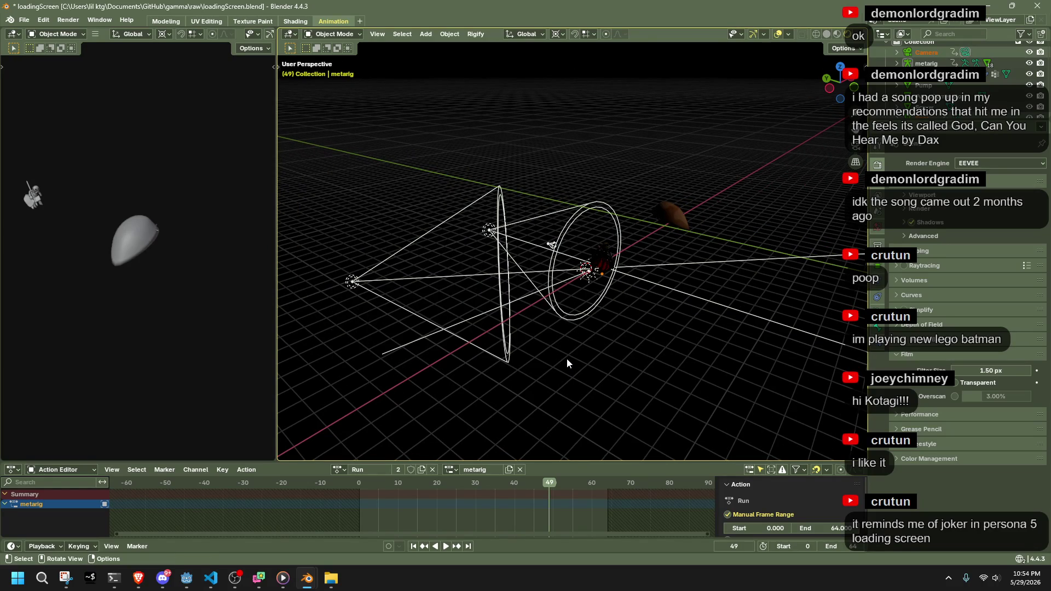
Look through the scene camera and play the run animation, stopping at frame 9
left_click(623, 126)
key("KP_0")
scroll(612, 211, "up", 3)
key("space")
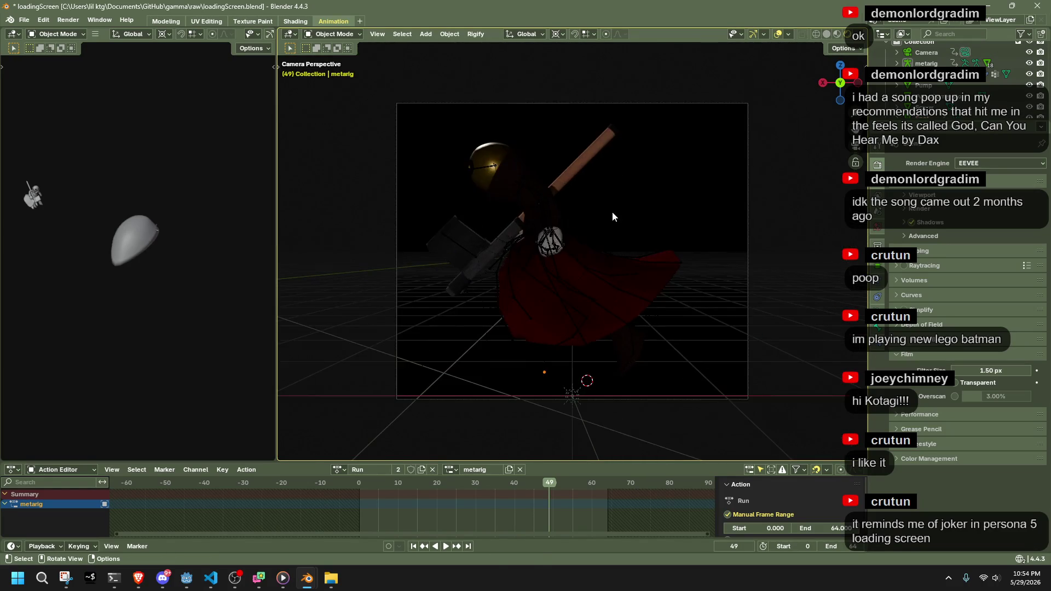
key("space")
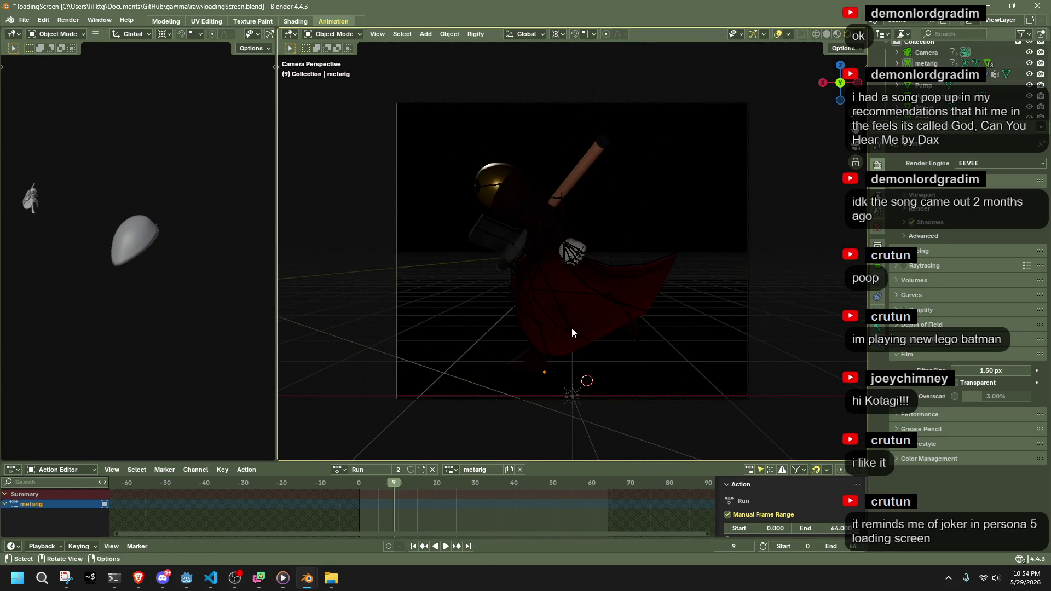
Swing the Sun lamp's direction down-left and inspect the Spot.001 light's power settings
left_click(572, 394)
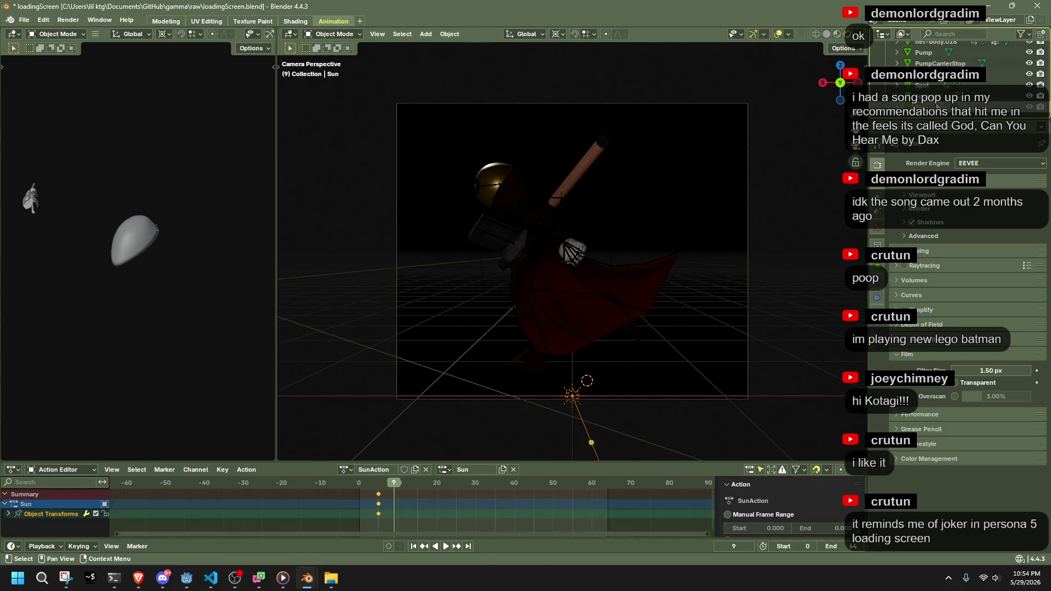
scroll(607, 372, "down", 4)
mouse_move(596, 375)
left_mouse_down()
mouse_move(547, 377)
mouse_move(607, 364)
mouse_move(574, 363)
left_mouse_up()
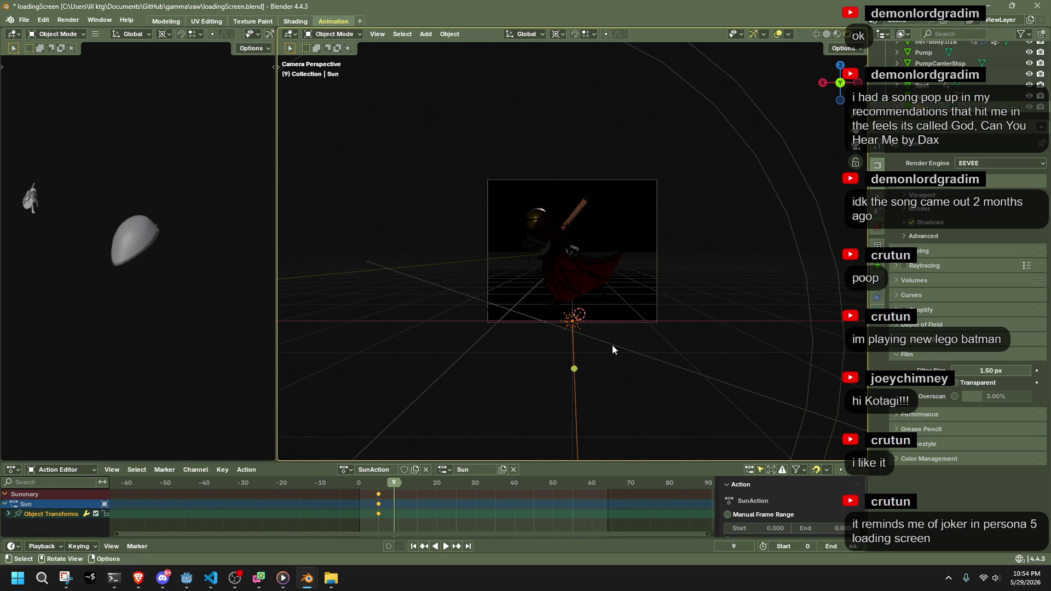
key("Home")
scroll(620, 216, "down", 3)
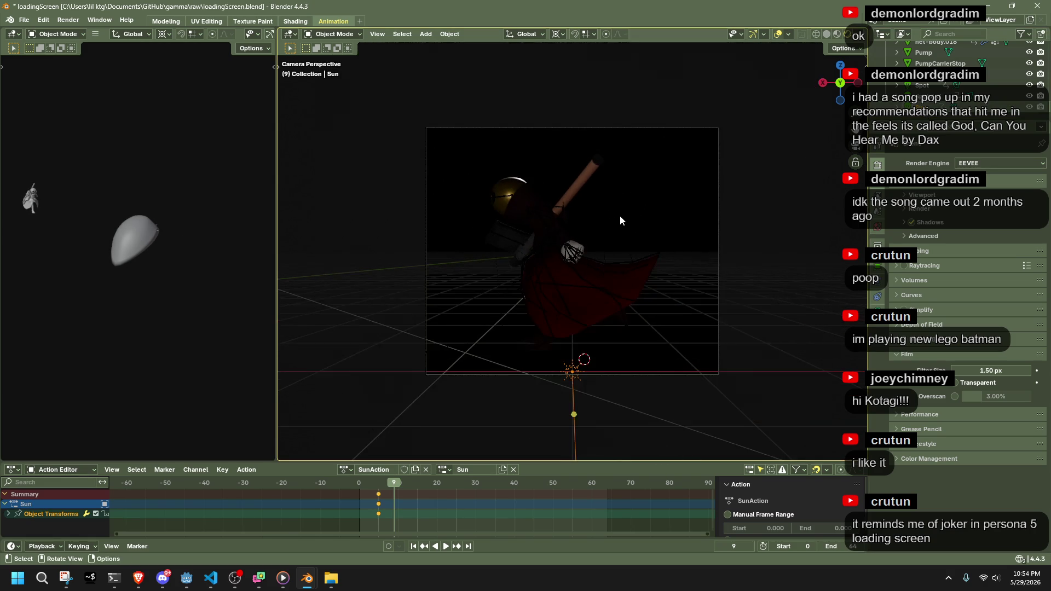
left_click(931, 96)
scroll(665, 253, "down", 5)
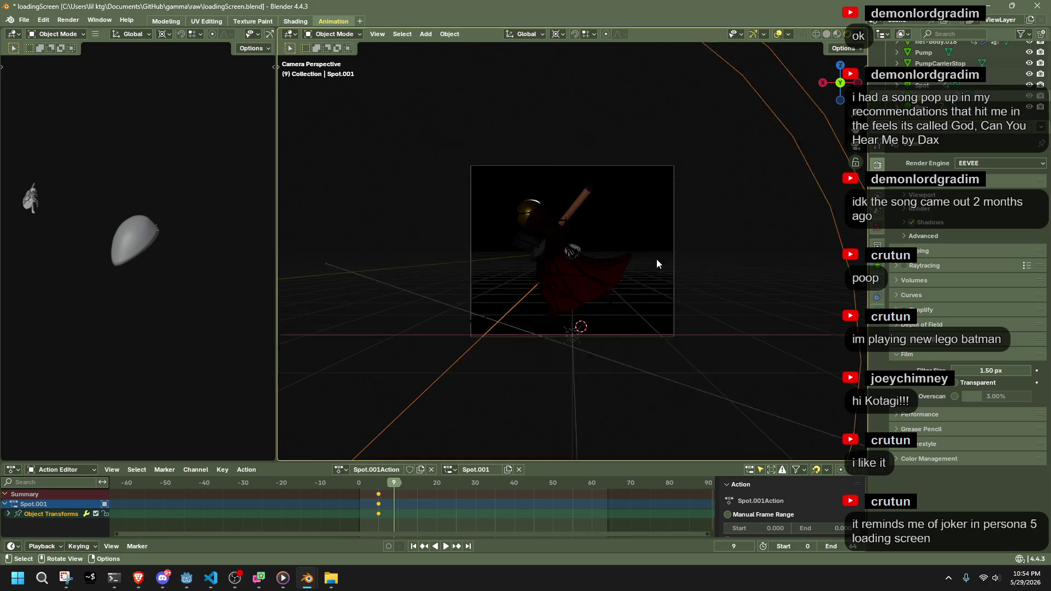
scroll(575, 256, "up", 6)
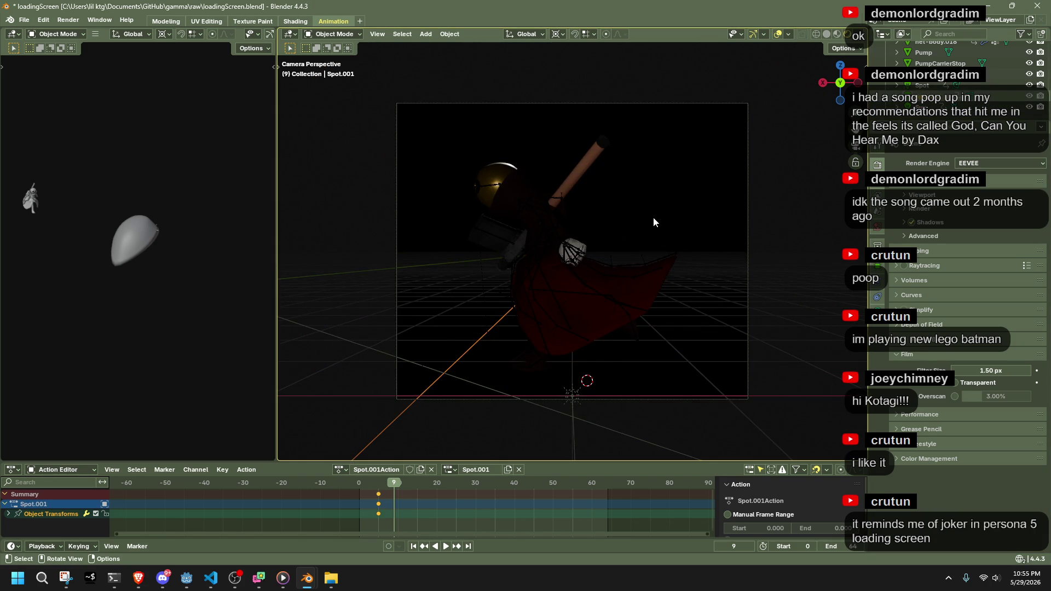
left_click(653, 218)
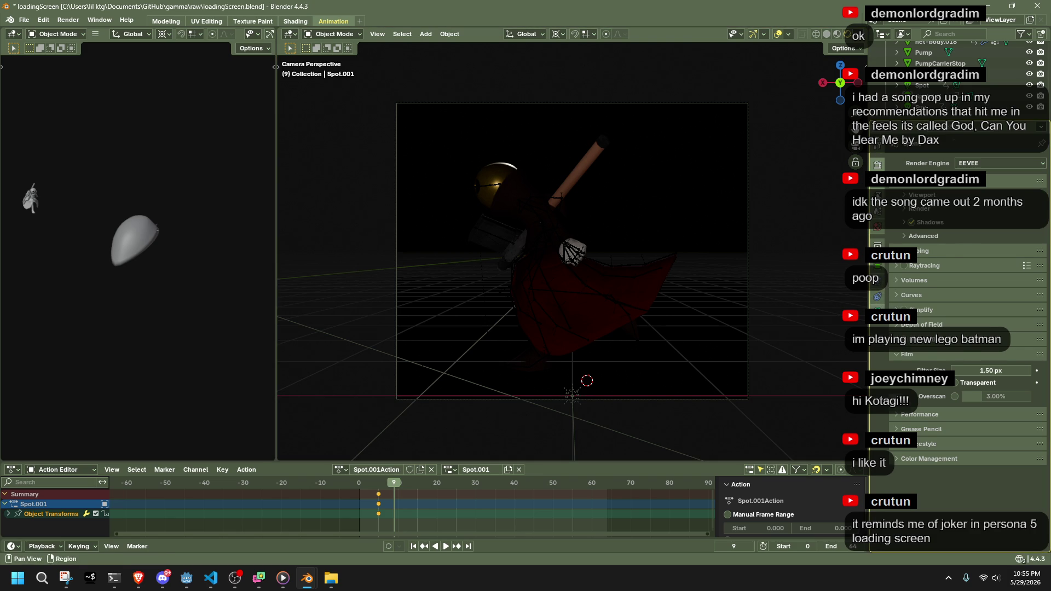
left_click(878, 267)
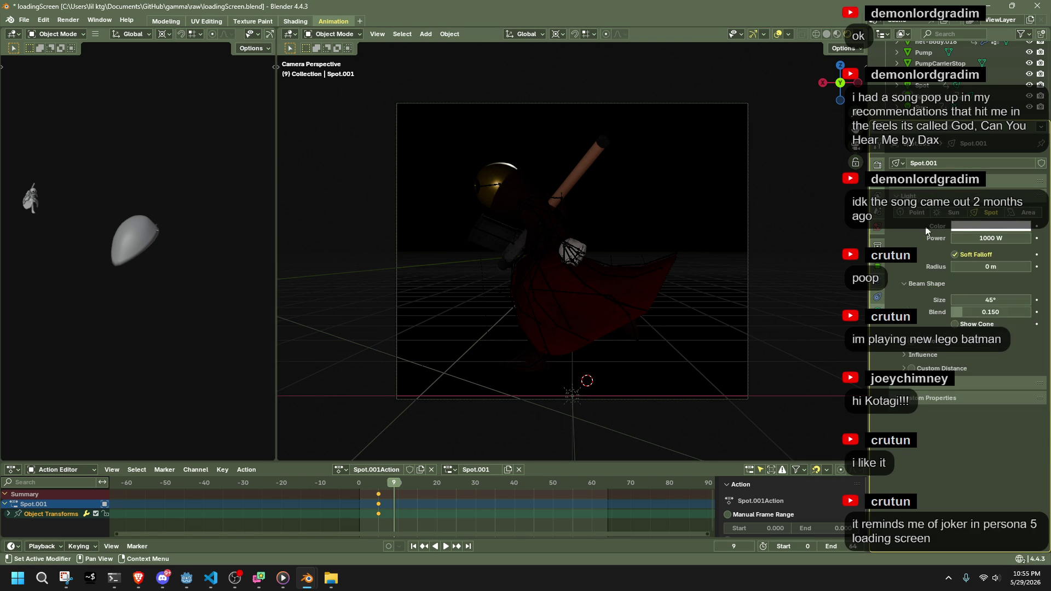
Turn on Film Transparent, save loadingScreen.blend, and switch the render engine to Cycles
key("ctrl+s")
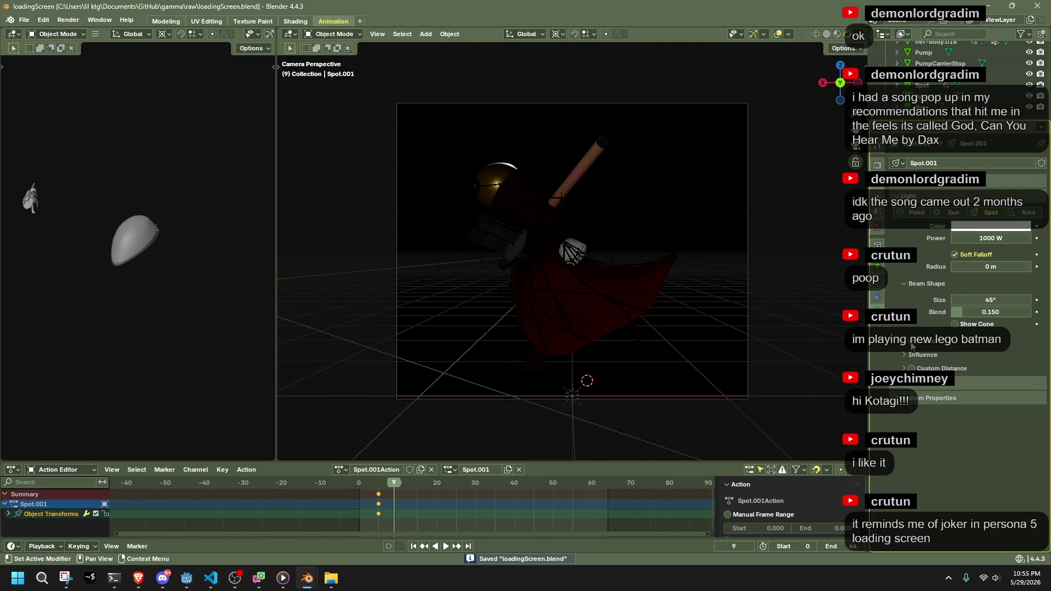
left_click(878, 165)
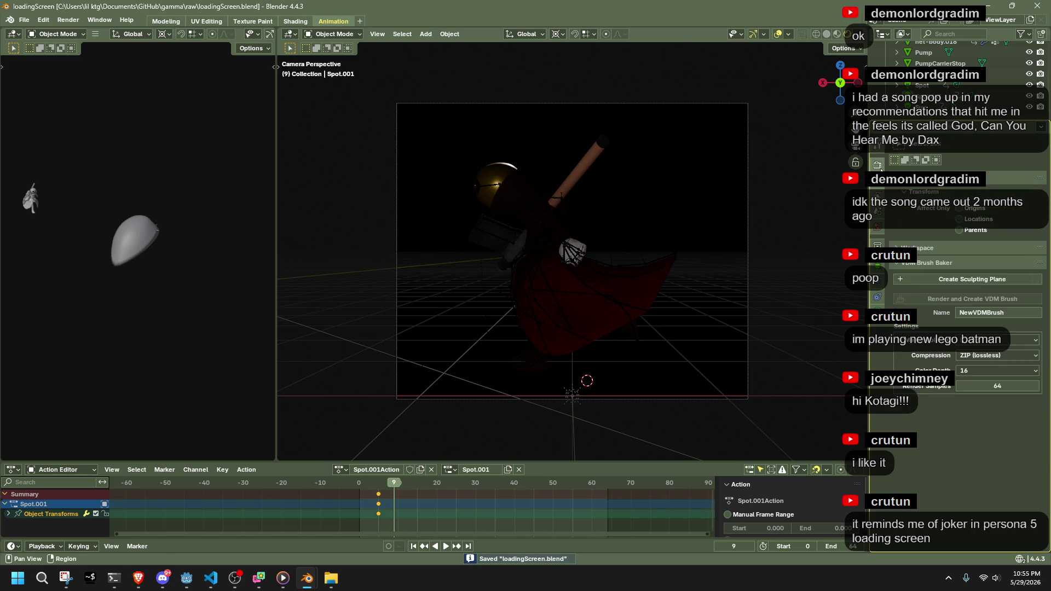
left_click(878, 180)
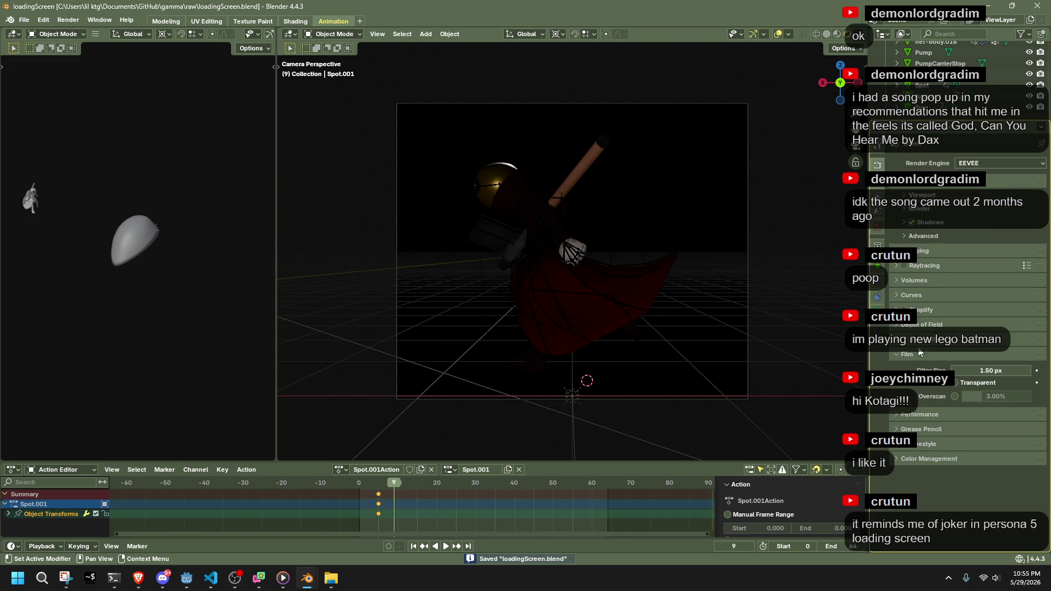
left_click(954, 384)
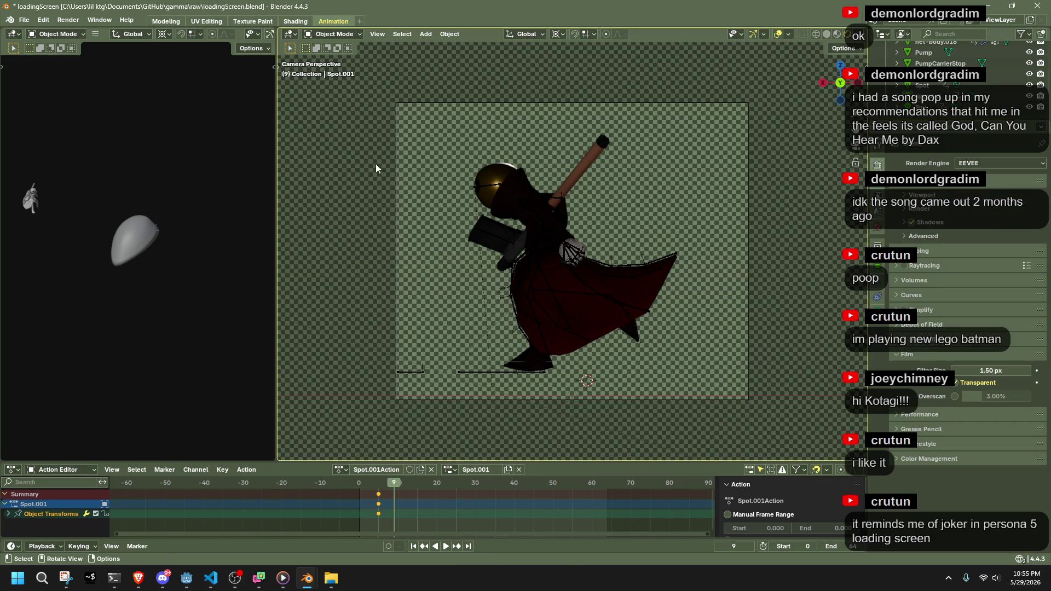
key("ctrl+s")
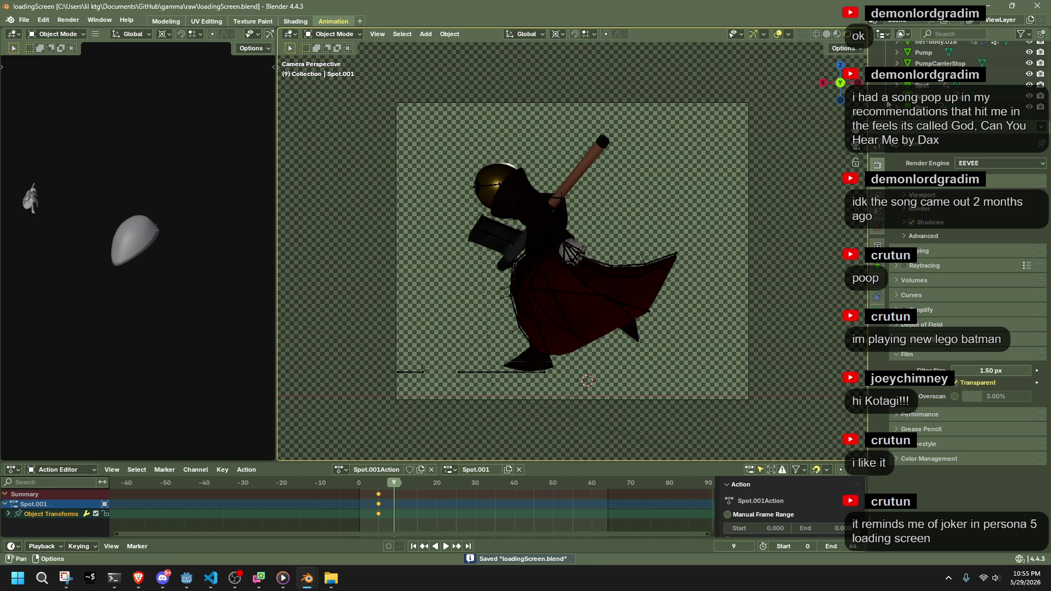
left_click(1000, 163)
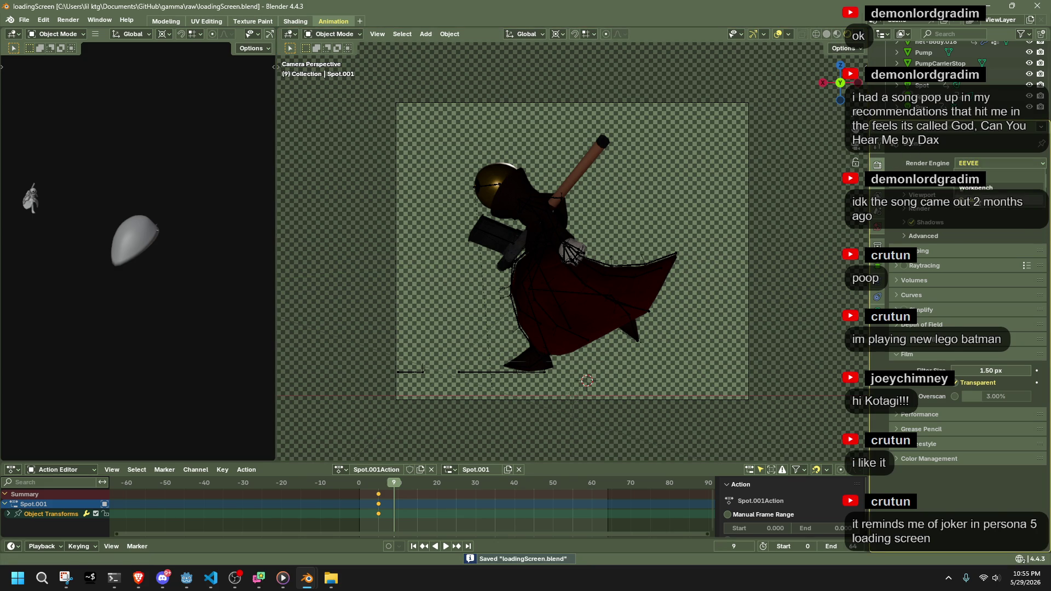
left_click(974, 200)
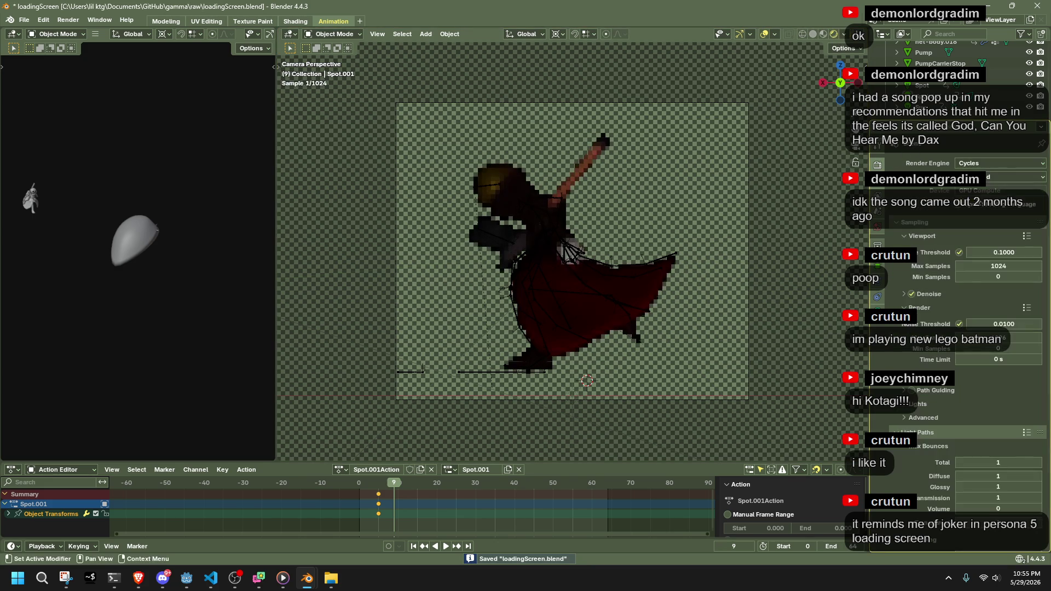
Save, render the full character animation to frames with Cycles, and close the render window
key("ctrl+s")
left_click(68, 19)
left_click(81, 41)
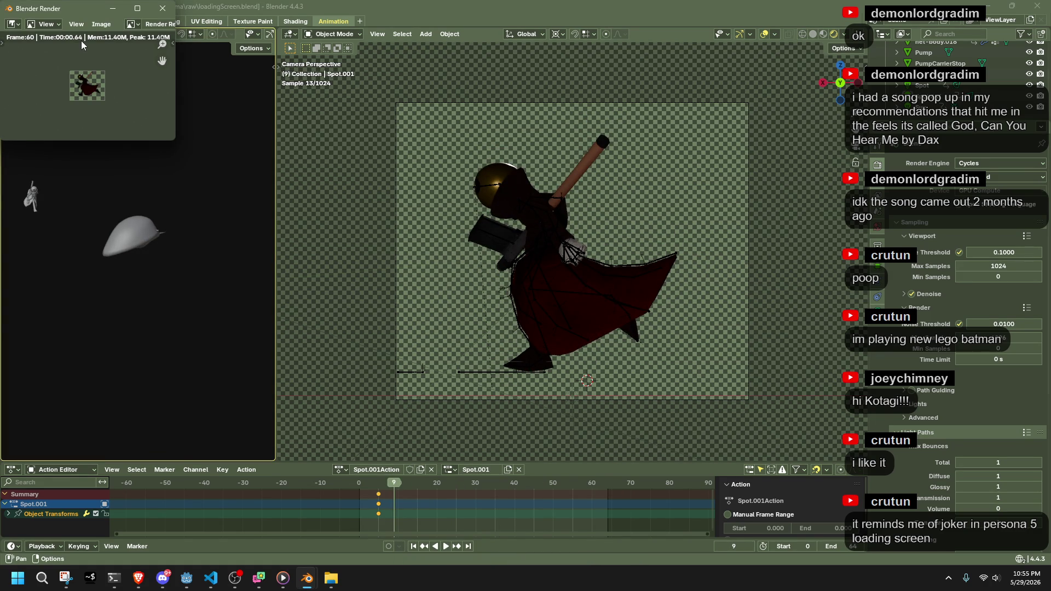
left_click(162, 13)
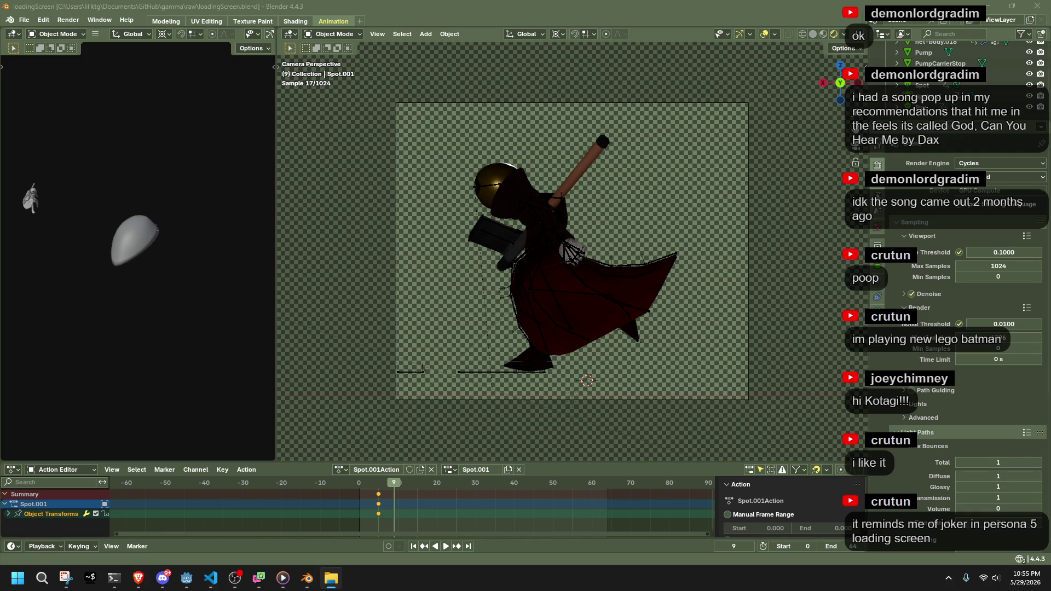
key("alt+Tab")
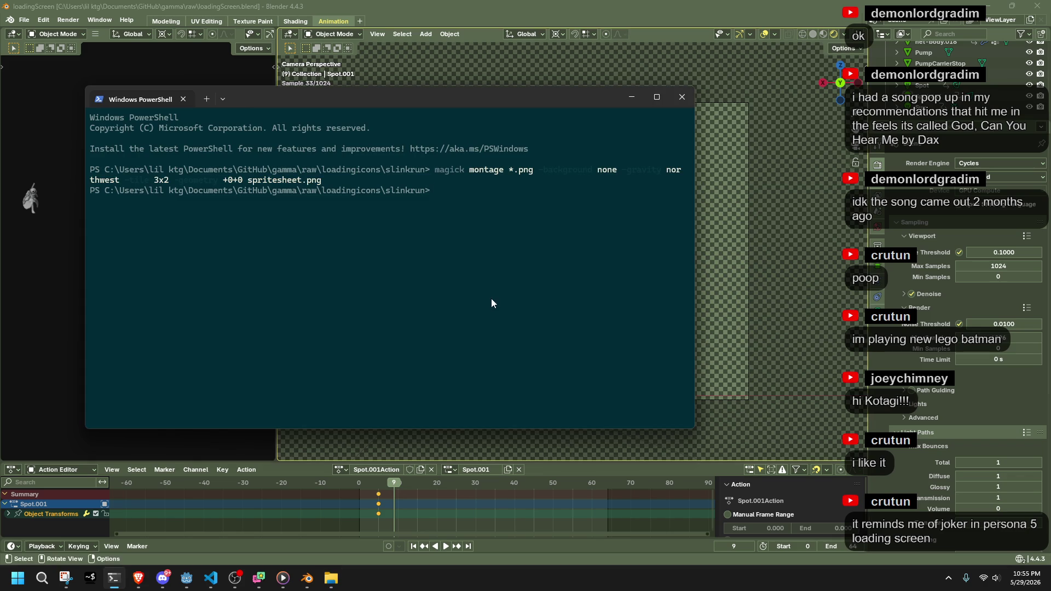
Rerun the magick montage command to rebuild the 3x2 spritesheet.png, then minimize PowerShell
key("Up")
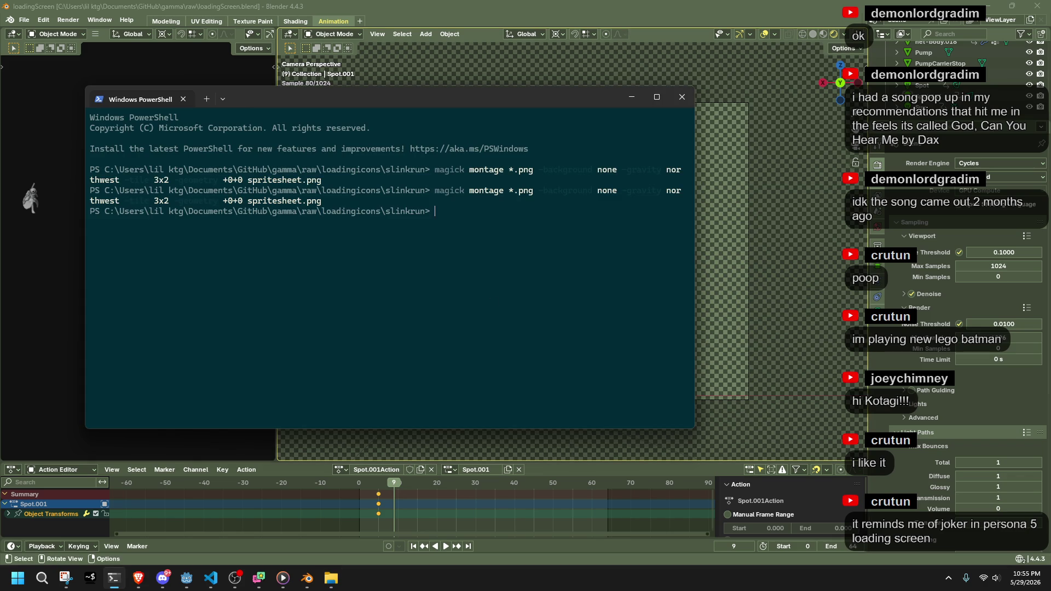
left_click(631, 97)
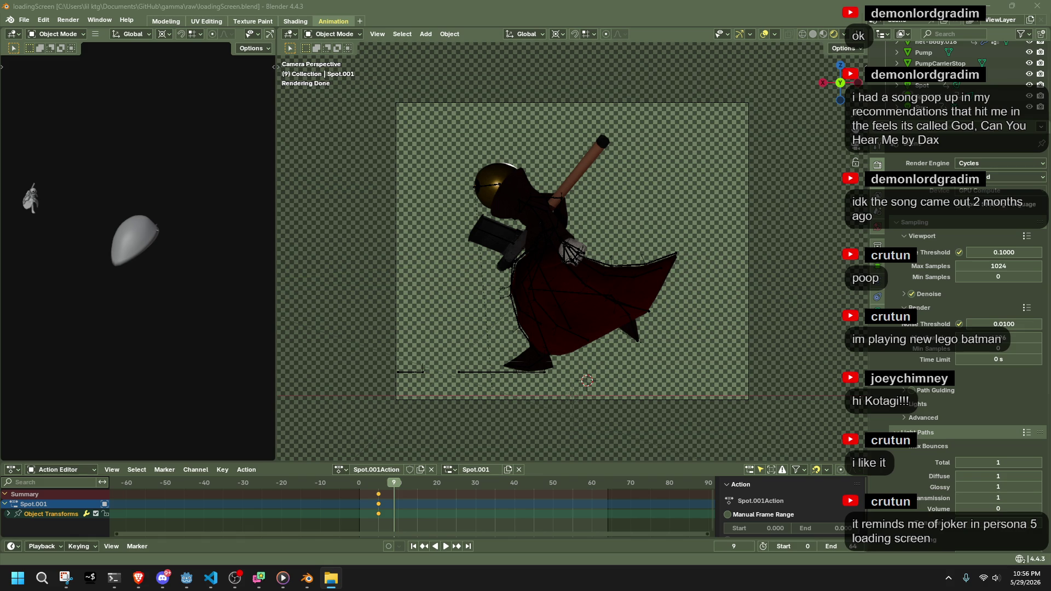
left_click(187, 580)
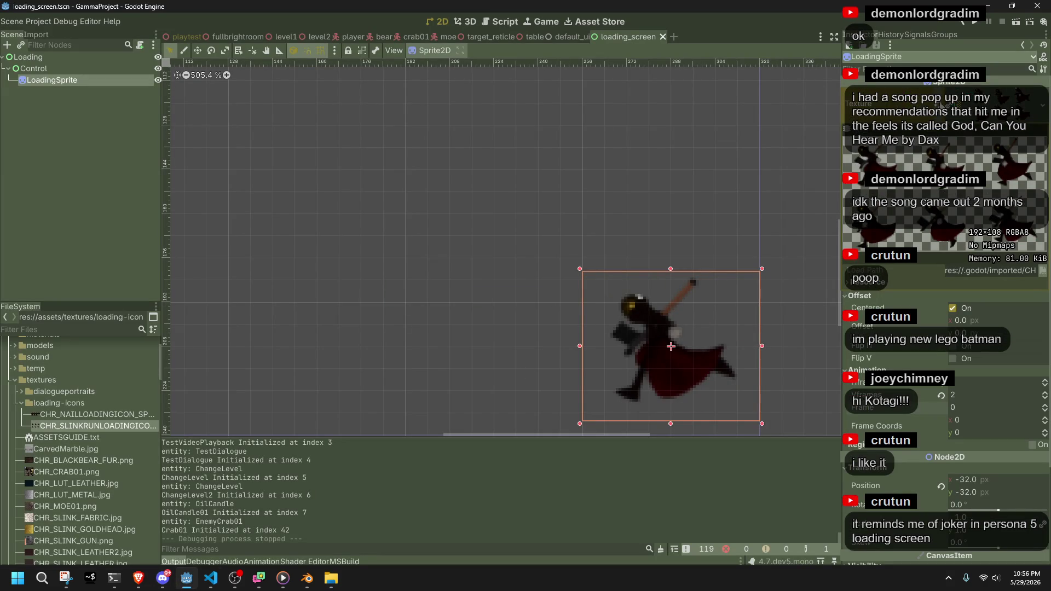
left_click_drag(63, 427, 732, 359)
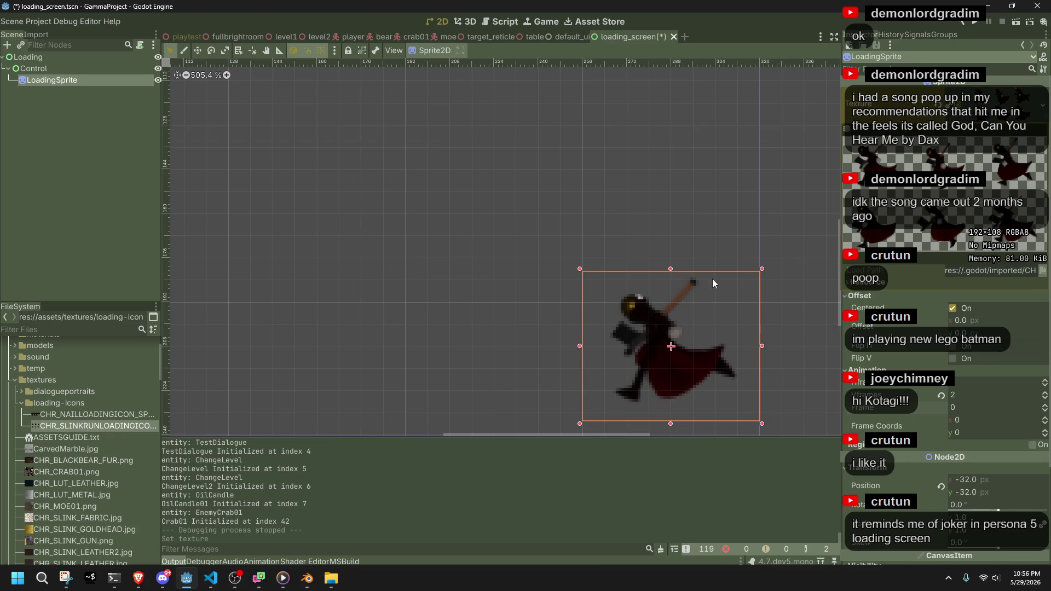
left_click(980, 23)
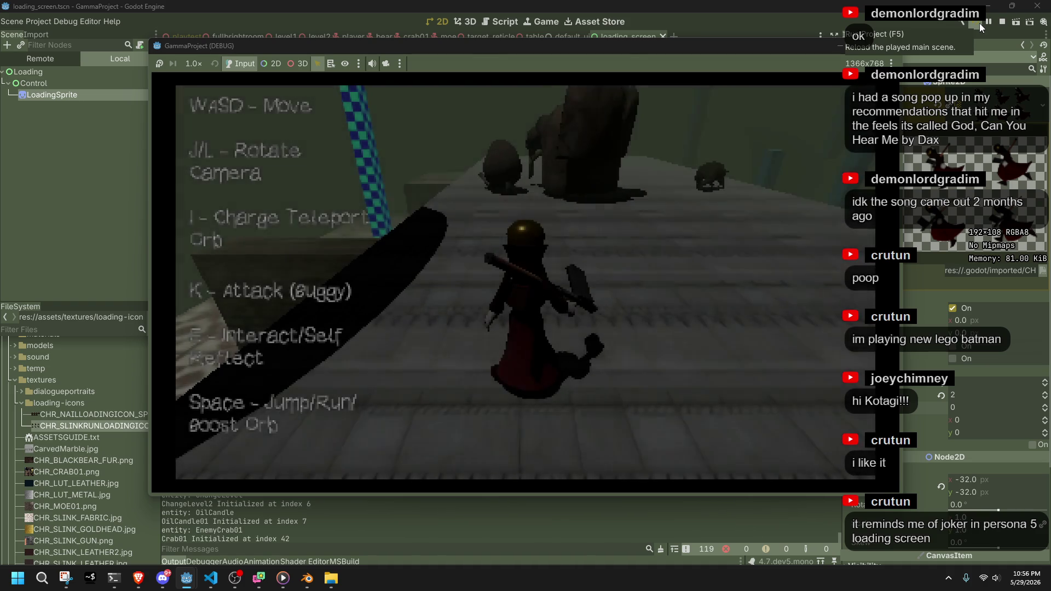
left_click(888, 43)
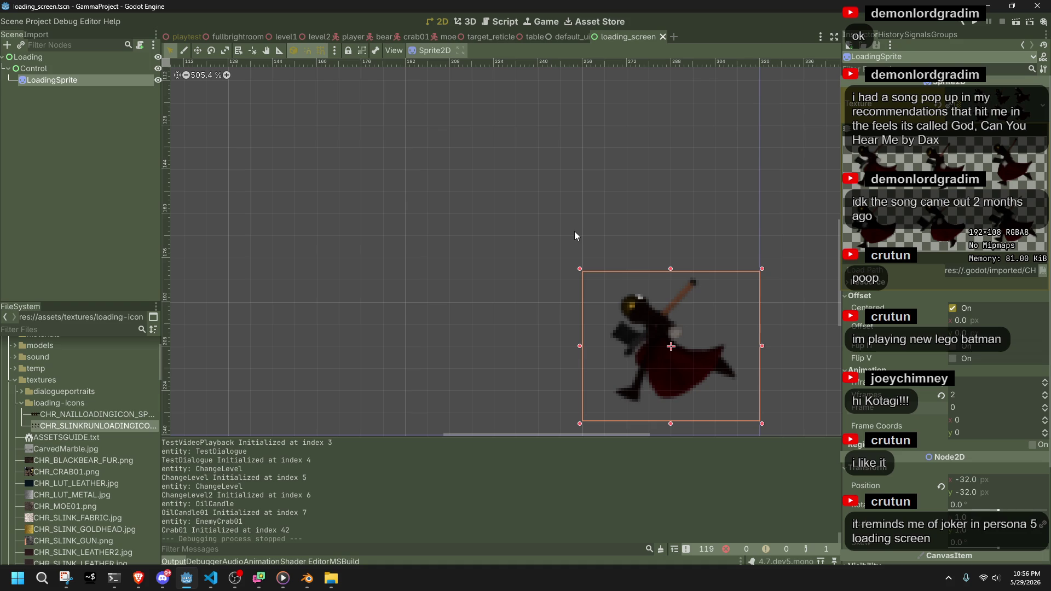
scroll(625, 355, "up", 10)
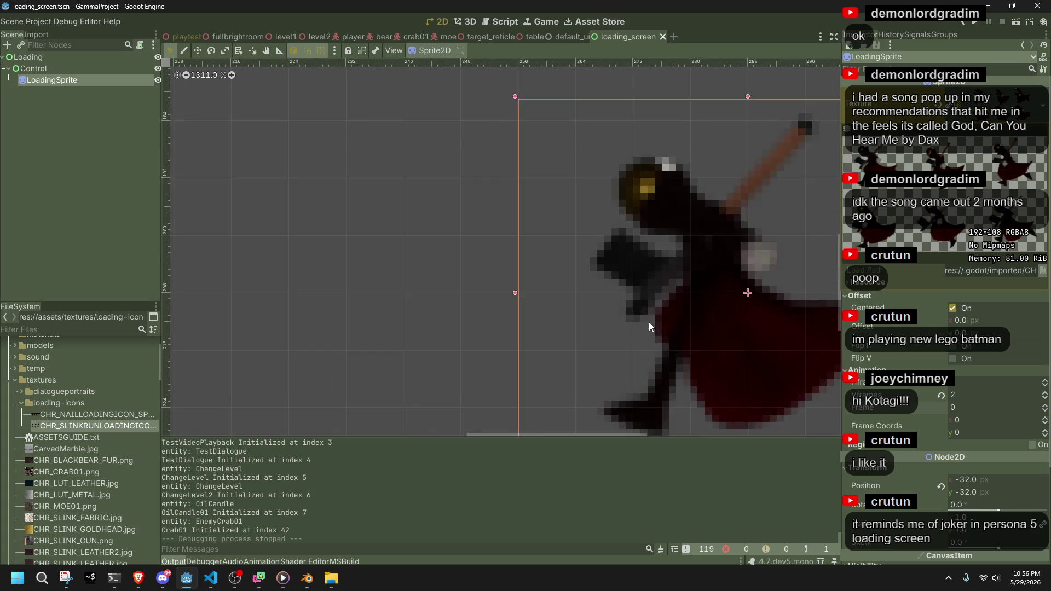
scroll(509, 286, "up", 6)
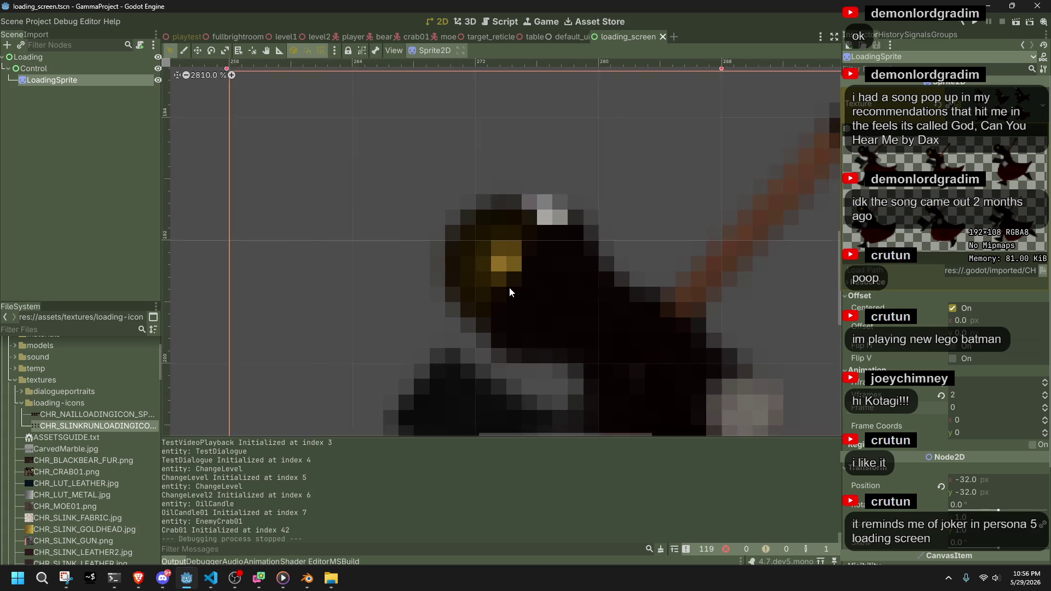
scroll(509, 287, "down", 15)
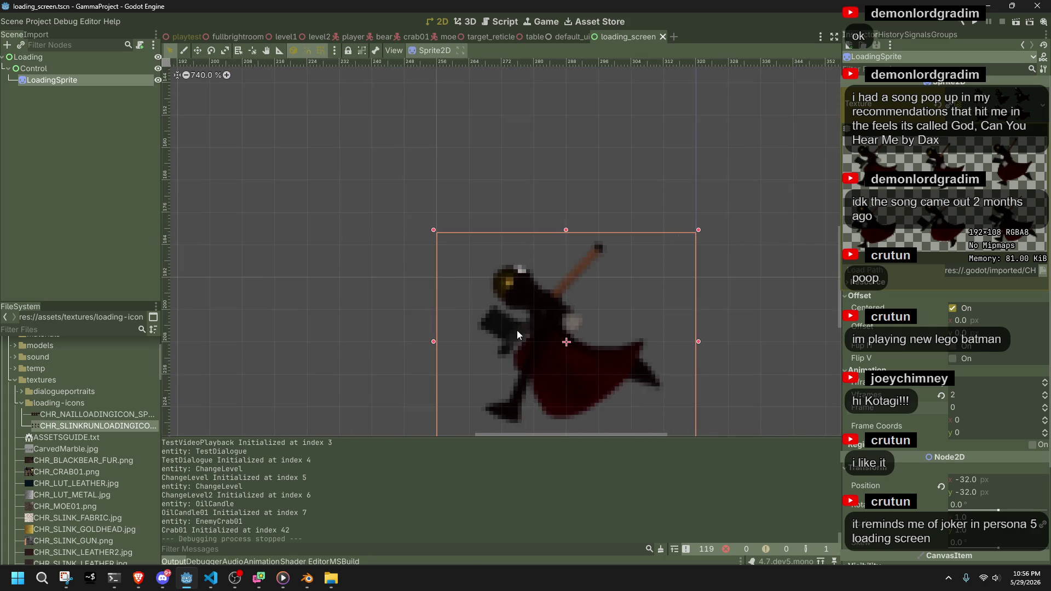
scroll(523, 320, "up", 13)
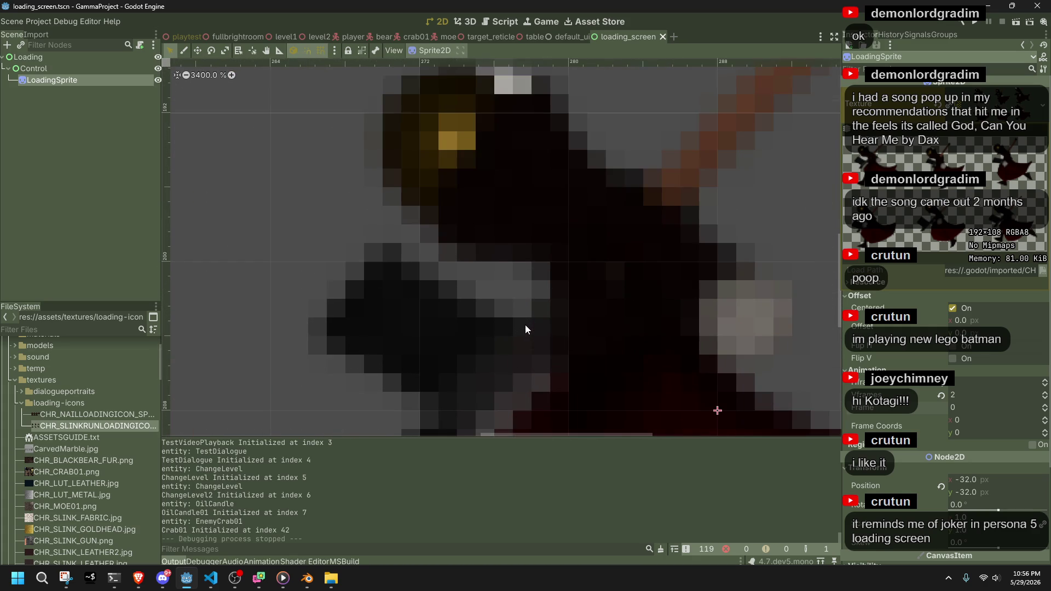
scroll(524, 324, "down", 10)
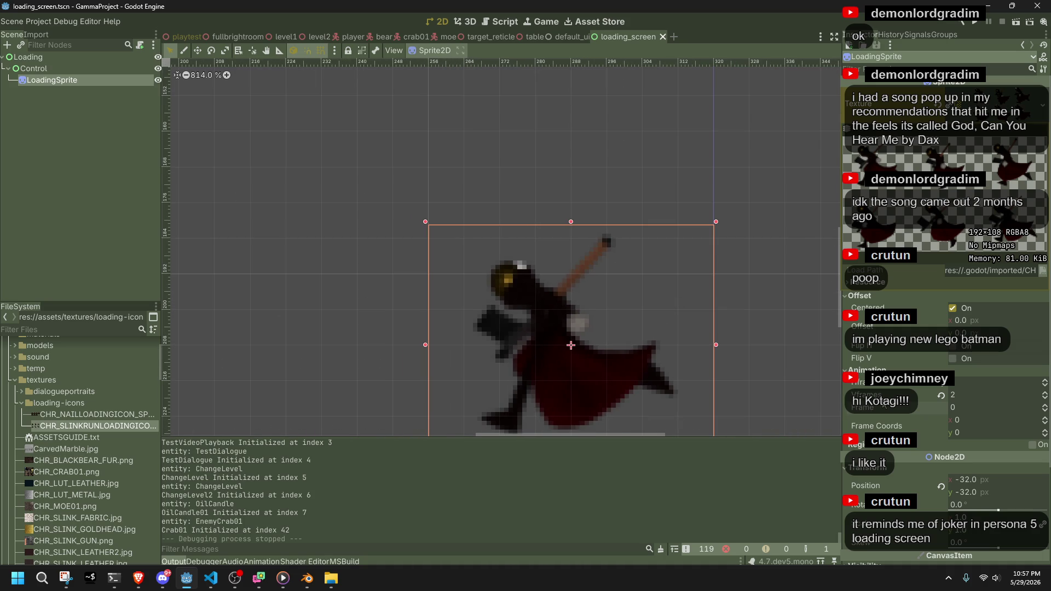
left_click(140, 583)
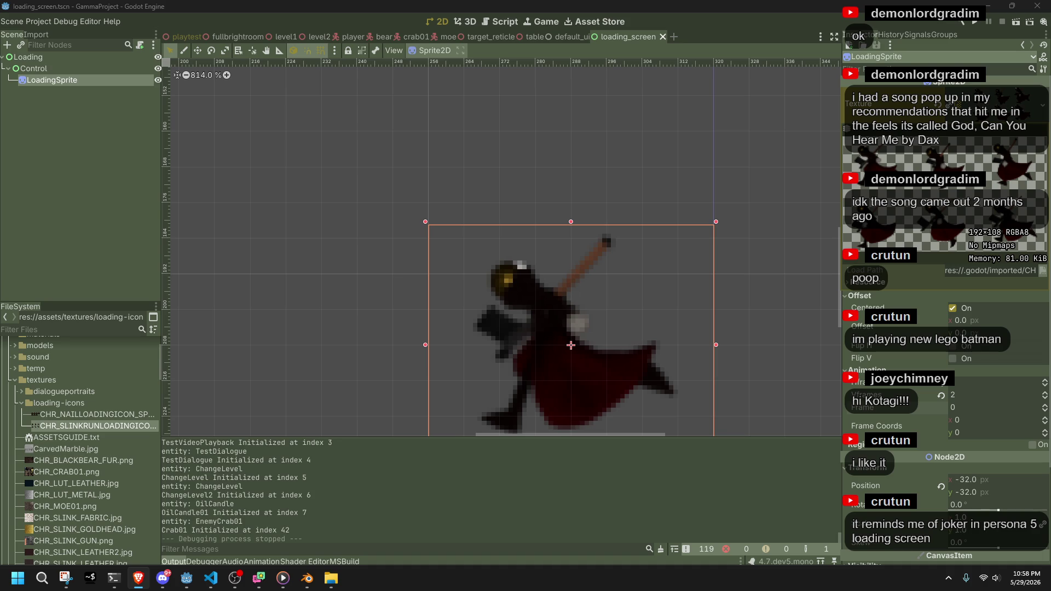
Select and then deselect the root Loading node in the Godot scene
scroll(688, 382, "down", 4)
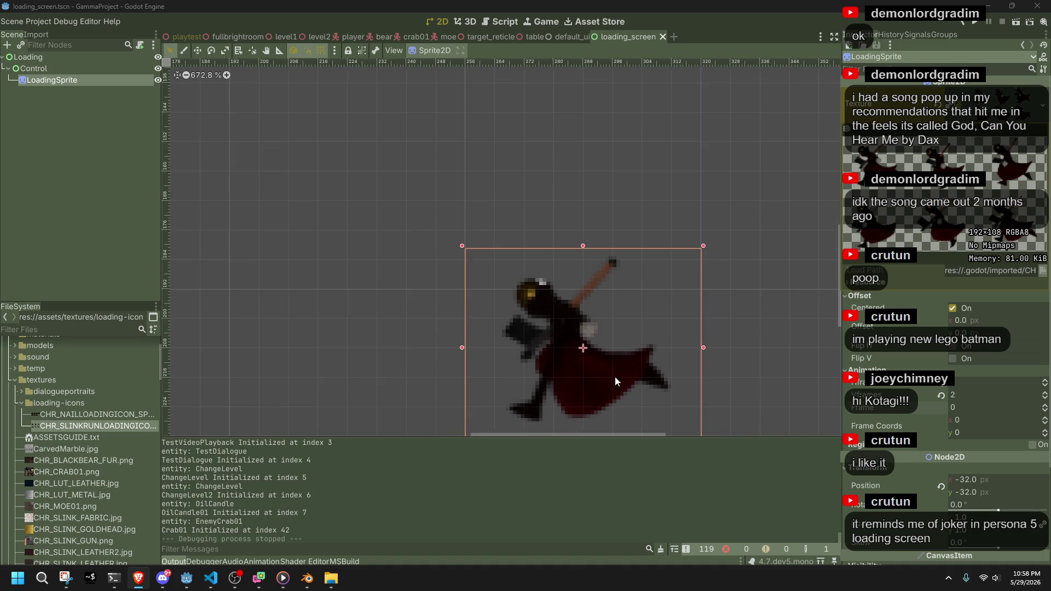
scroll(507, 315, "up", 5)
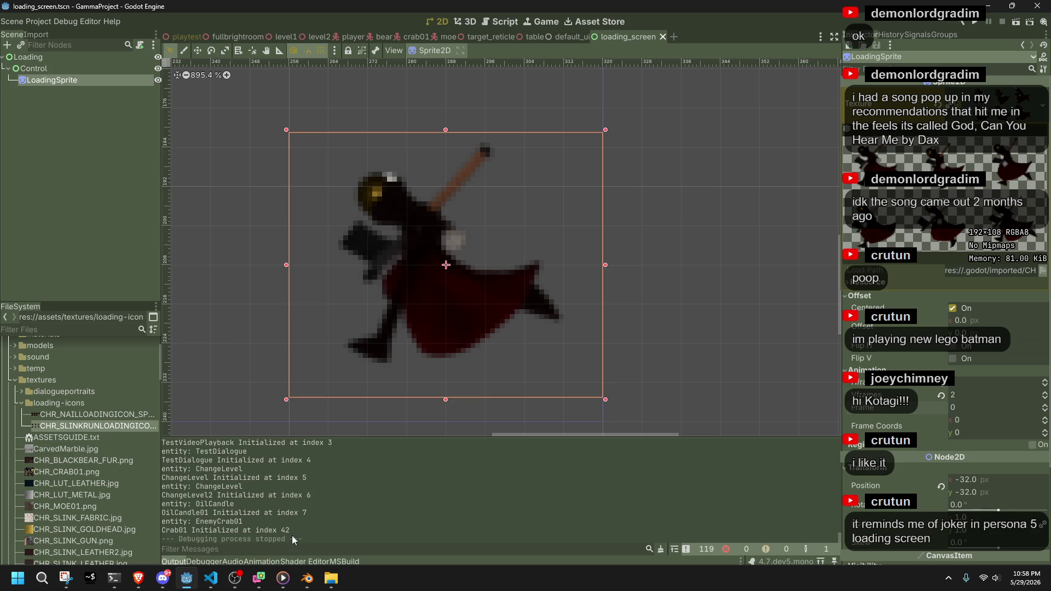
left_click(233, 329)
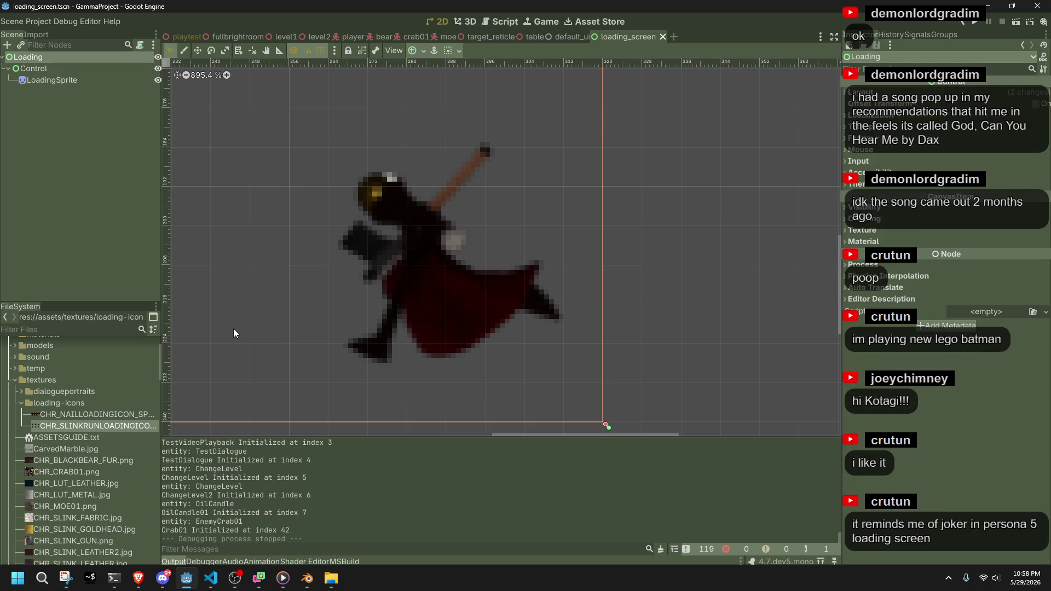
left_click(629, 290)
Check the StartFade method in the scene script, then bring loadingScreen.blend to the front
left_click(212, 579)
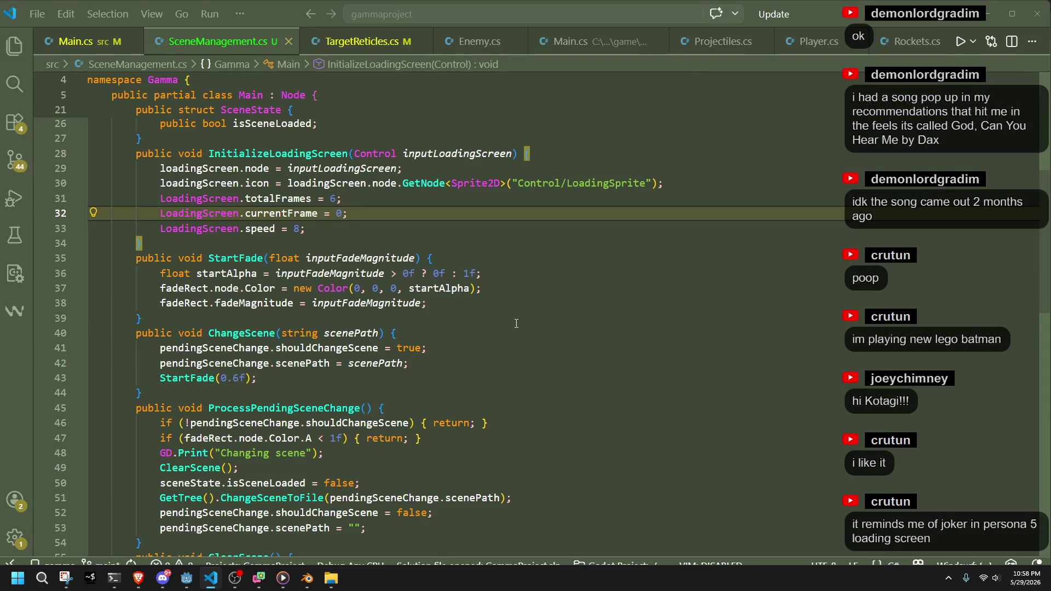
key("Down")
key("Down")
key("Down")
mouse_move(307, 578)
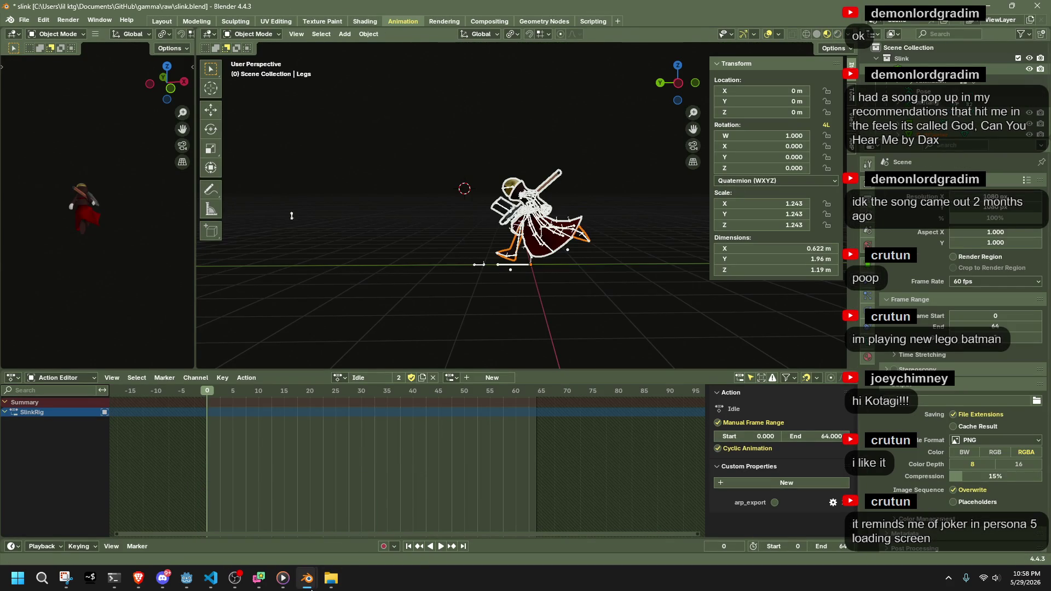
left_click(258, 529)
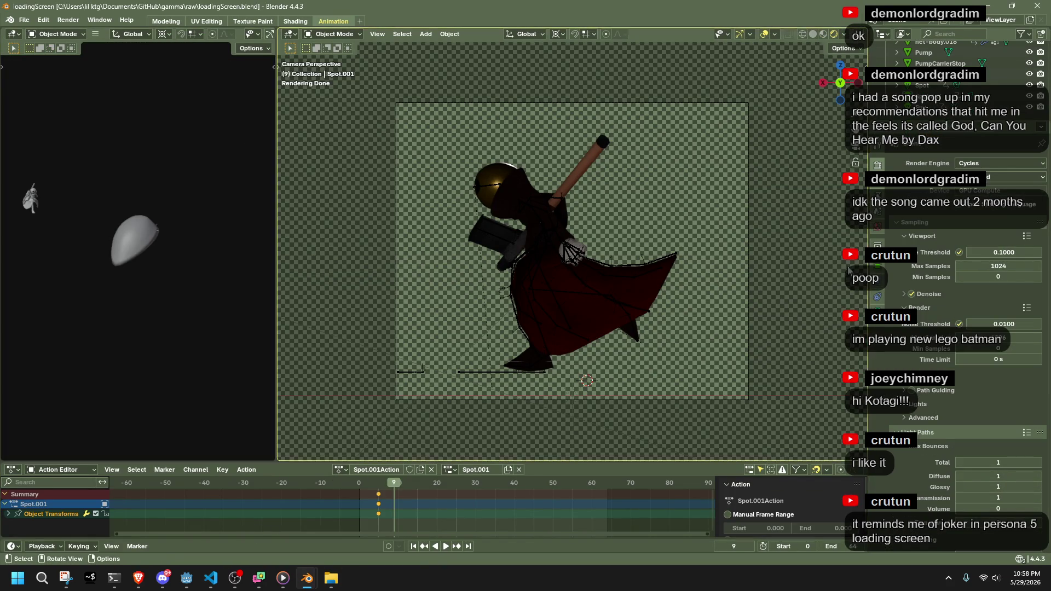
Leave Rendered shading, box-select both spot lights, and replay the animation from frame 0
scroll(580, 278, "down", 3)
scroll(580, 278, "down", 3)
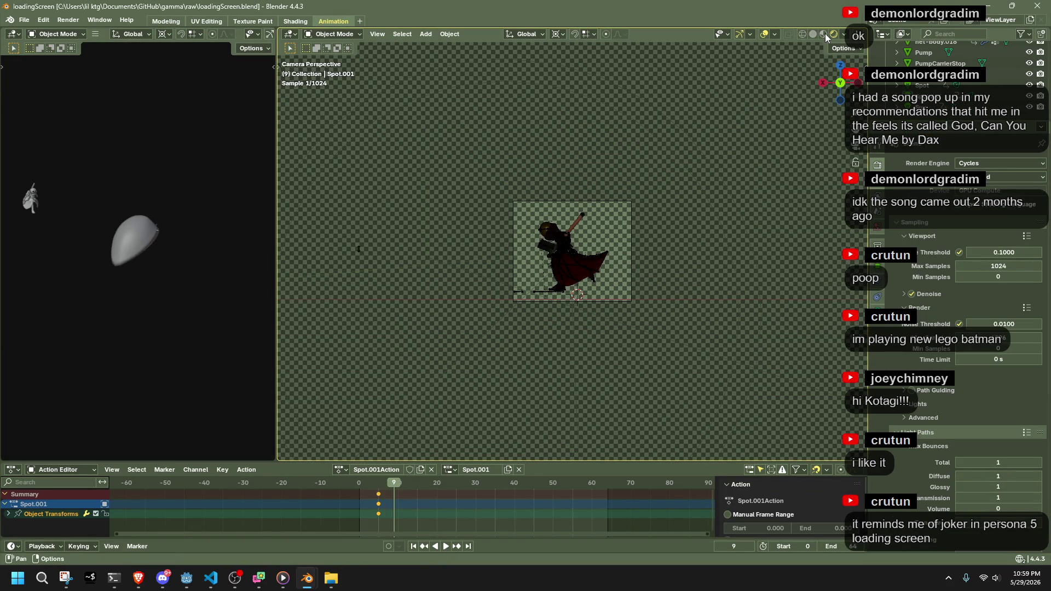
left_click(824, 34)
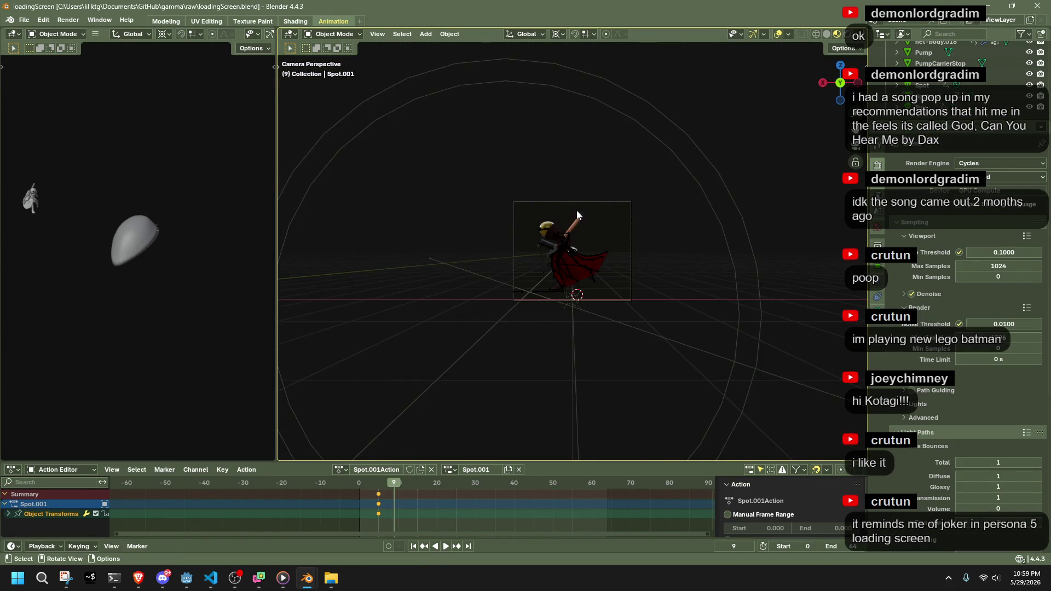
mouse_move(577, 211)
middle_mouse_down()
mouse_move(593, 231)
mouse_move(702, 228)
mouse_move(636, 255)
mouse_move(820, 340)
middle_mouse_up()
left_click_drag(820, 340, 584, 130)
left_click_drag(394, 483, 357, 483)
key("space")
key("Escape")
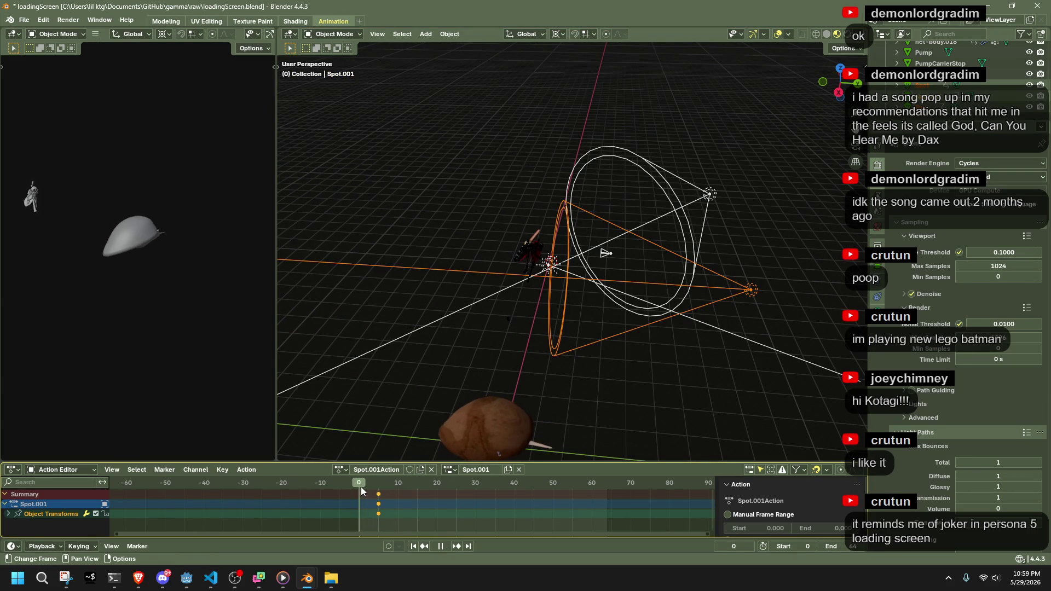
In Top view, move the selected spot lights 9.1 m along X
middle_click_drag(629, 394, 698, 372)
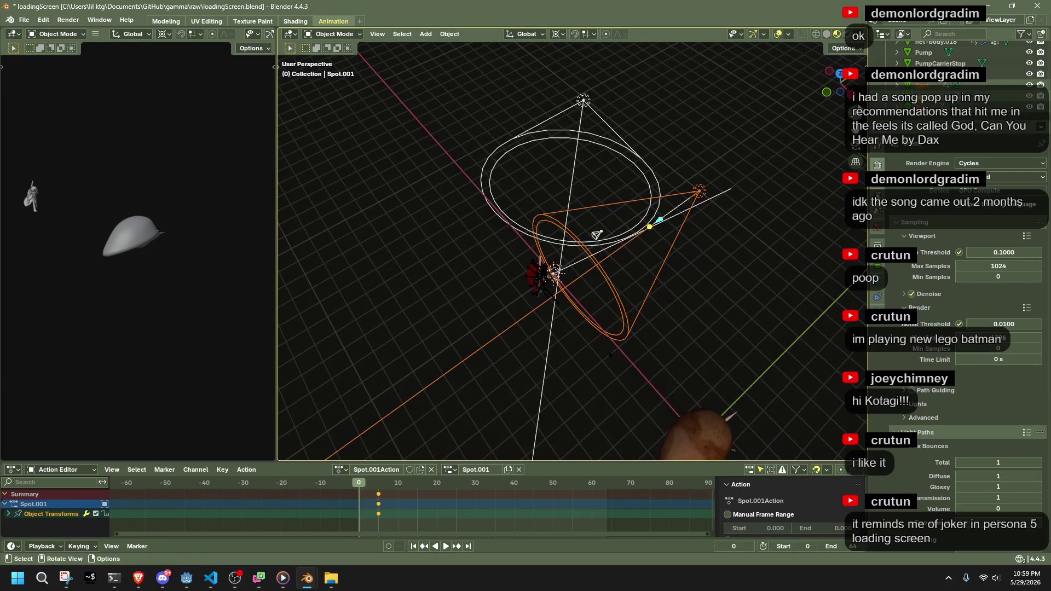
left_click(837, 72)
middle_click_drag(645, 188, 517, 283, "shift")
key("g")
key("x")
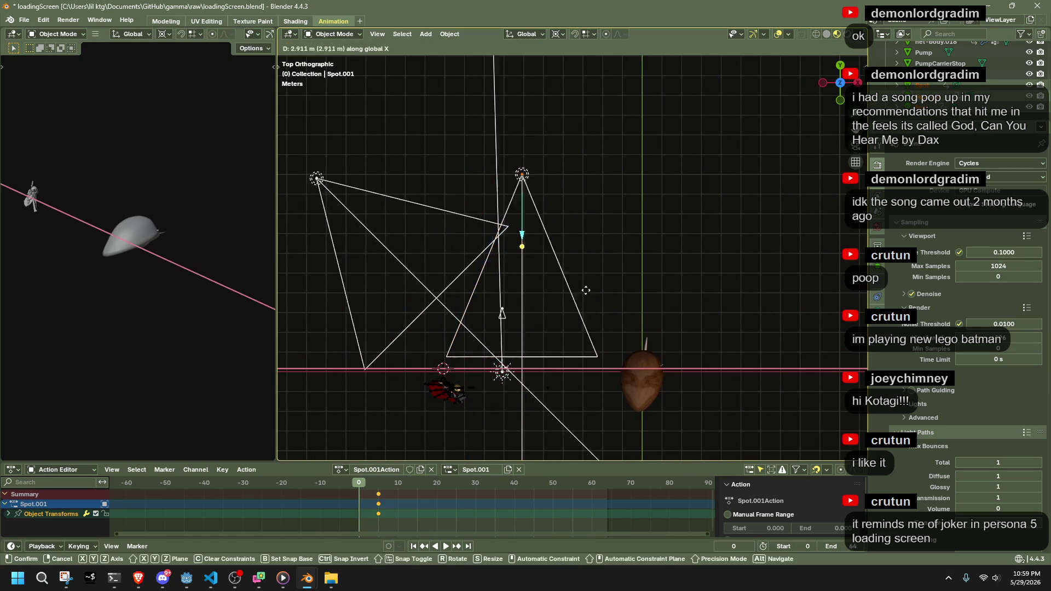
key("Escape")
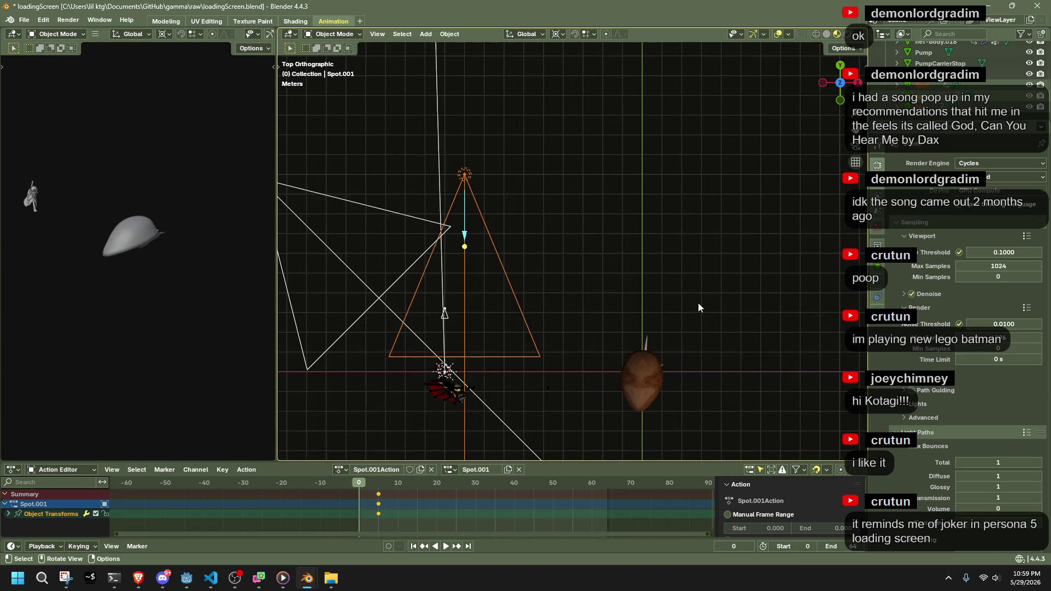
key("g")
key("x")
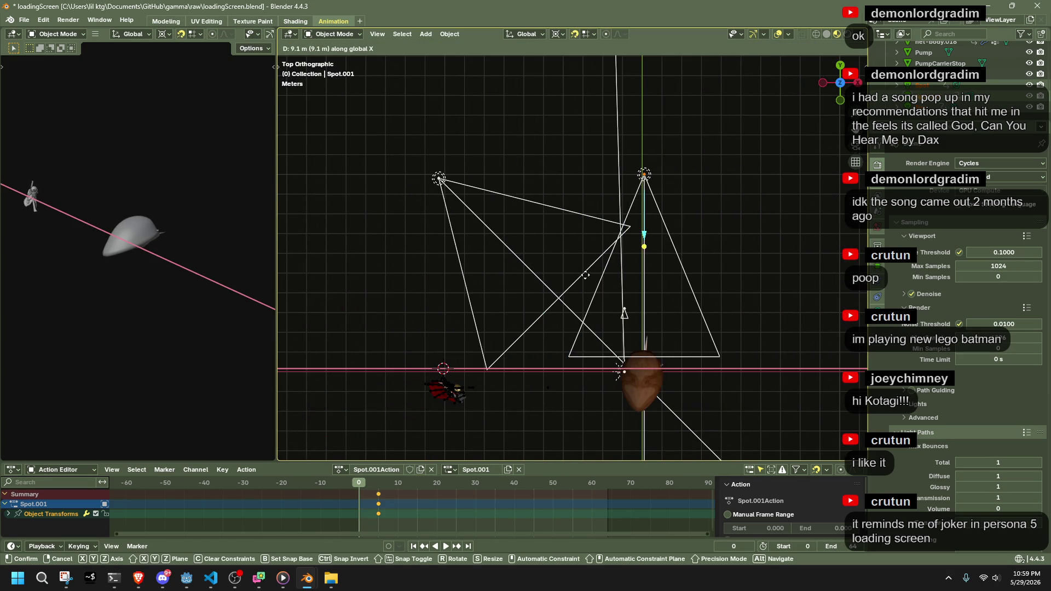
left_click(586, 275)
Select the egg object net-body.018 and scrub the timeline near the start
mouse_move(728, 317)
middle_mouse_down()
mouse_move(521, 180)
mouse_move(588, 173)
mouse_move(696, 230)
mouse_move(743, 233)
middle_mouse_up()
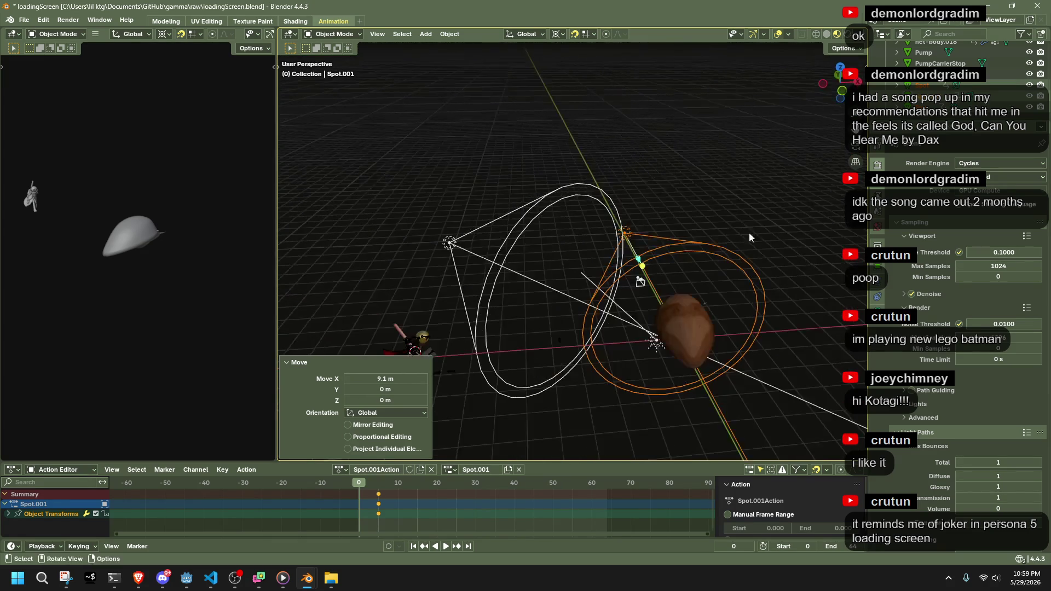
middle_click_drag(705, 305, 734, 323)
left_click(755, 378)
mouse_move(364, 486)
left_mouse_down()
mouse_move(391, 485)
mouse_move(354, 487)
mouse_move(361, 495)
mouse_move(374, 483)
left_mouse_up()
Move the egg's frame-7 keyframes to frame 64, delete them, then undo the deletion
key("g")
left_click(587, 497)
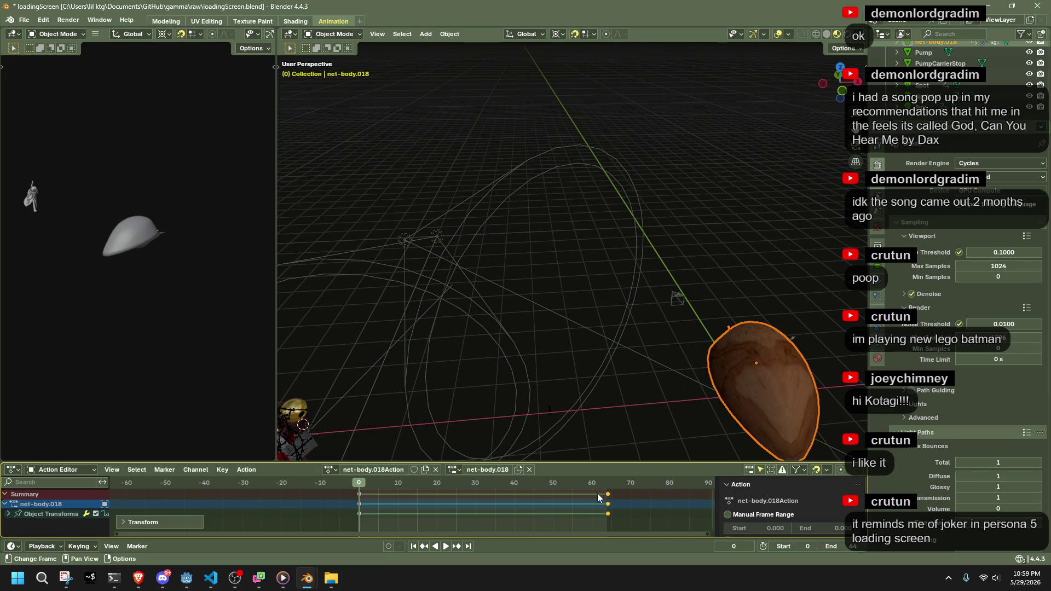
key("x")
left_click(596, 484)
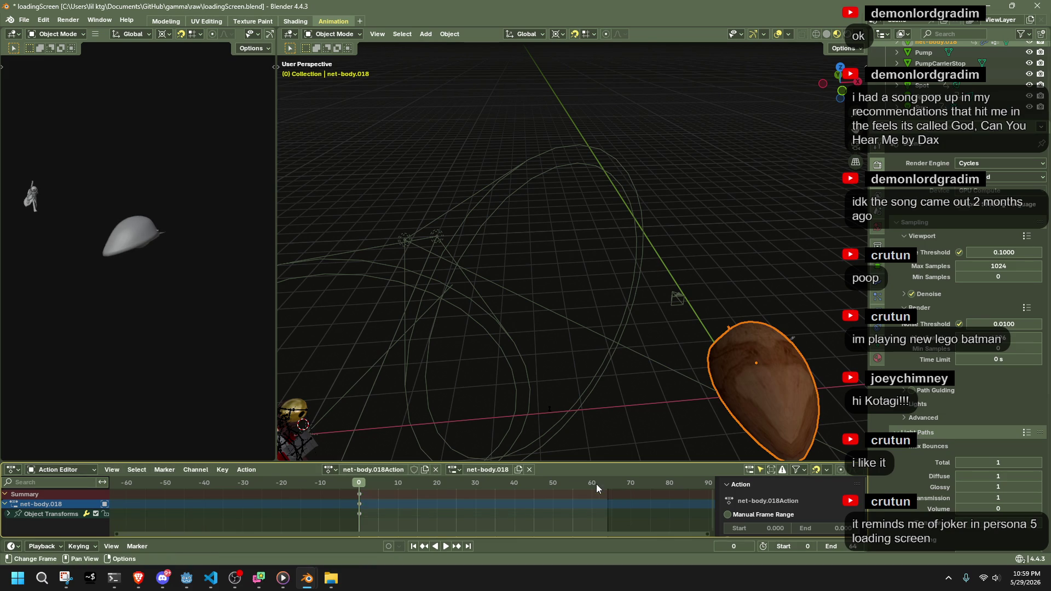
key("KP_0")
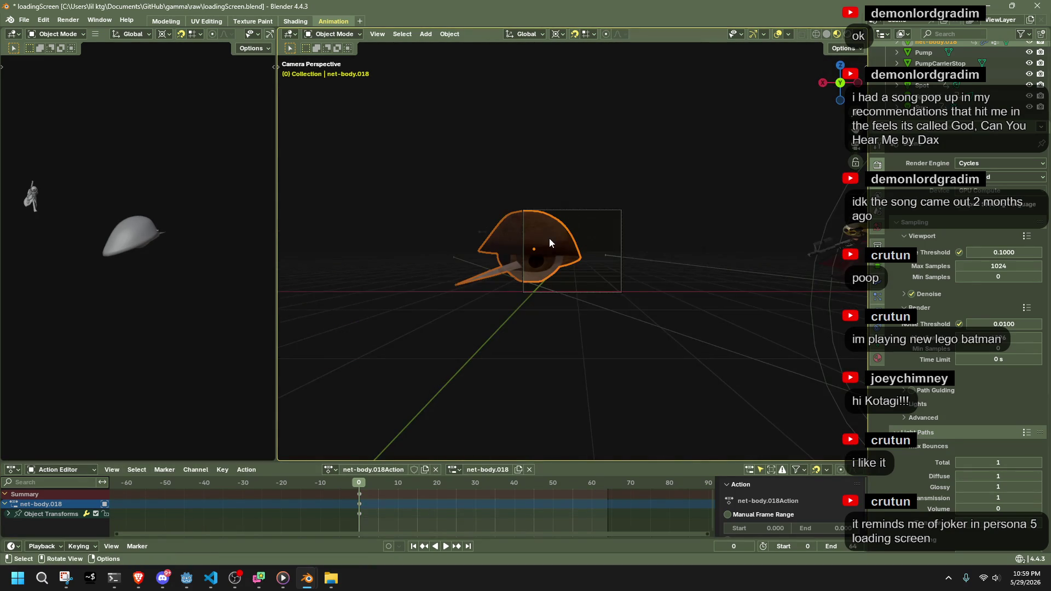
mouse_move(549, 238)
middle_mouse_down()
mouse_move(597, 244)
mouse_move(632, 300)
mouse_move(592, 369)
mouse_move(633, 341)
mouse_move(636, 350)
middle_mouse_up()
key("ctrl+z")
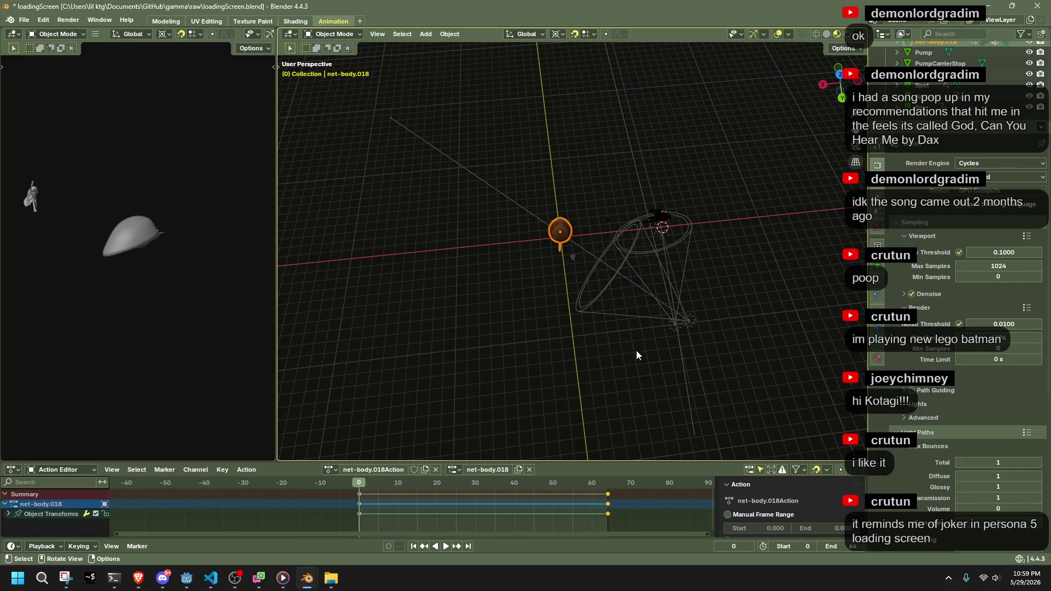
Delete the egg's frame 64 and frame 0 keyframes so it stops animating
left_click(680, 322)
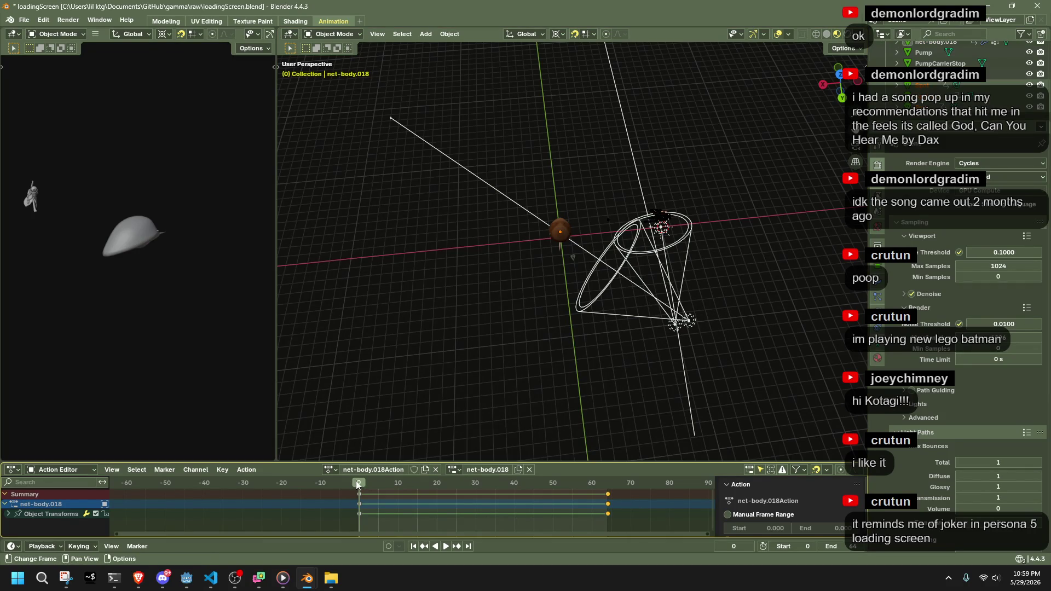
key("space")
key("space")
left_click_drag(654, 518, 571, 489)
key("Delete")
mouse_move(383, 484)
left_mouse_down()
mouse_move(396, 492)
mouse_move(360, 499)
mouse_move(334, 485)
left_mouse_up()
key("Delete")
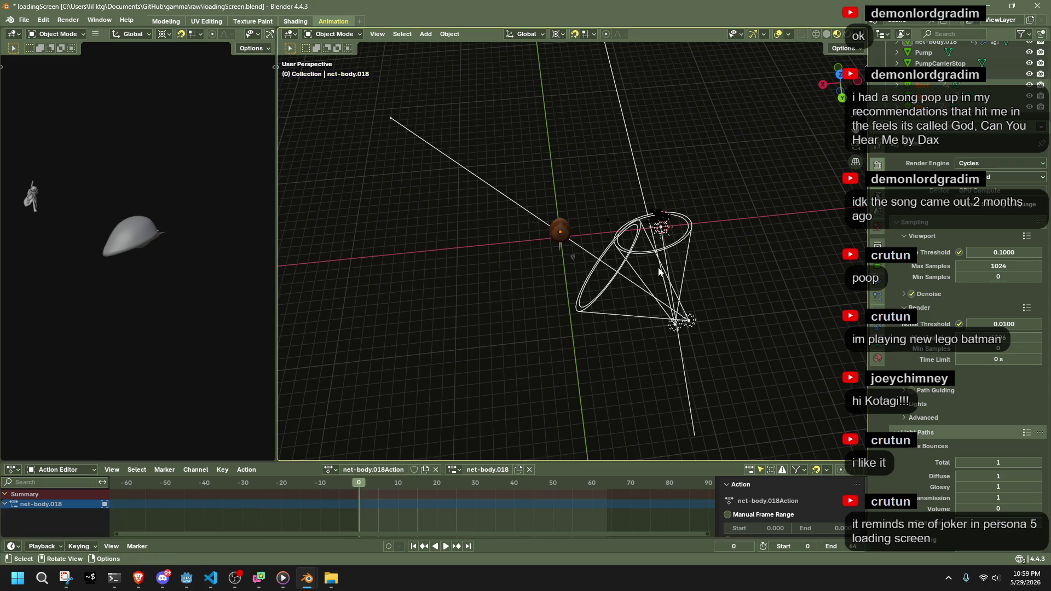
Switch to Top view and start moving the selection along global X
left_click(839, 73)
key("g")
key("x")
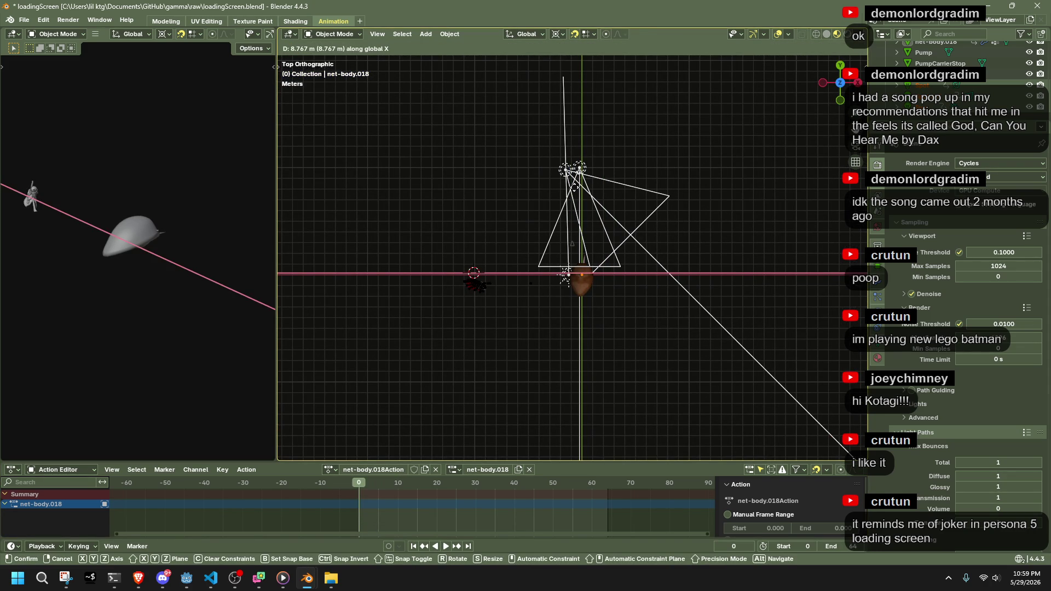
Move the camera along global X, first to 9.7667 m, then a further 1 m
left_click(575, 186)
scroll(583, 190, "up", 8)
key("g")
key("x")
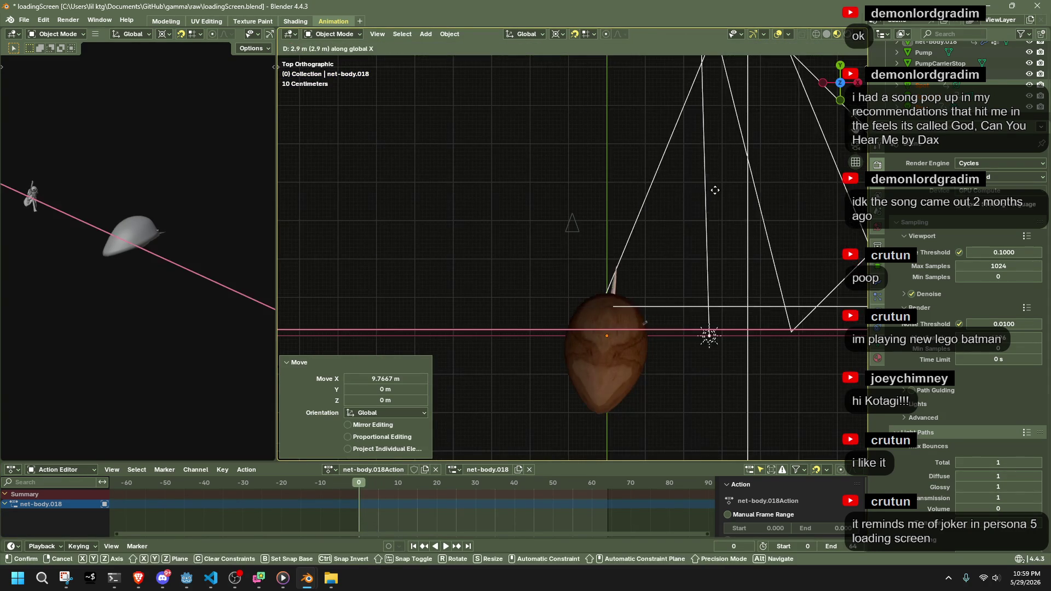
left_click(583, 196)
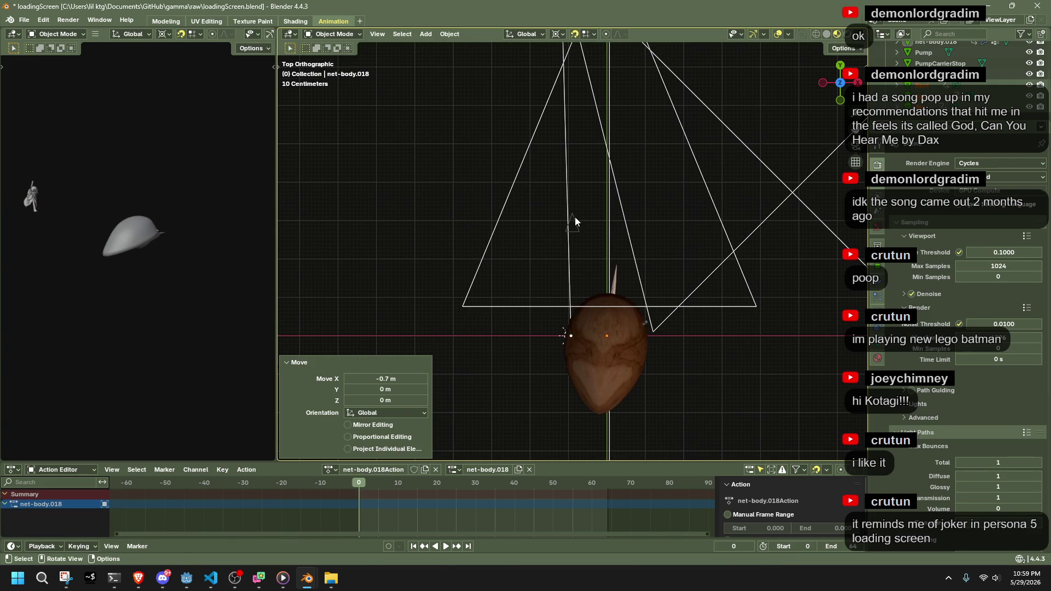
left_click(576, 218)
key("g")
key("x")
left_click(608, 227)
Try scaling the camera along X, then nudge it -0.1 m along X
scroll(611, 232, "up", 3)
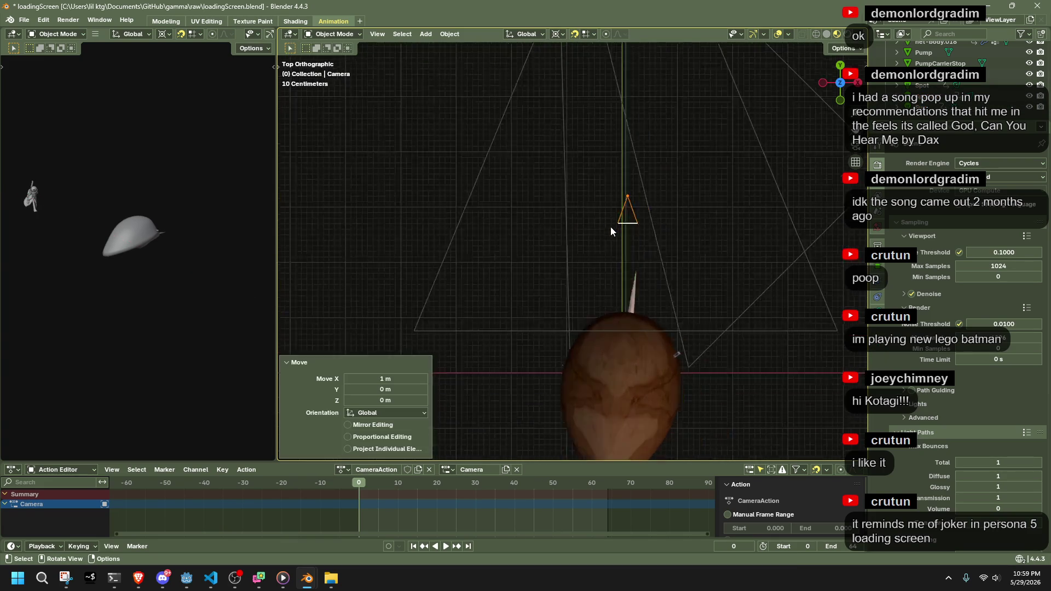
key("s")
key("x")
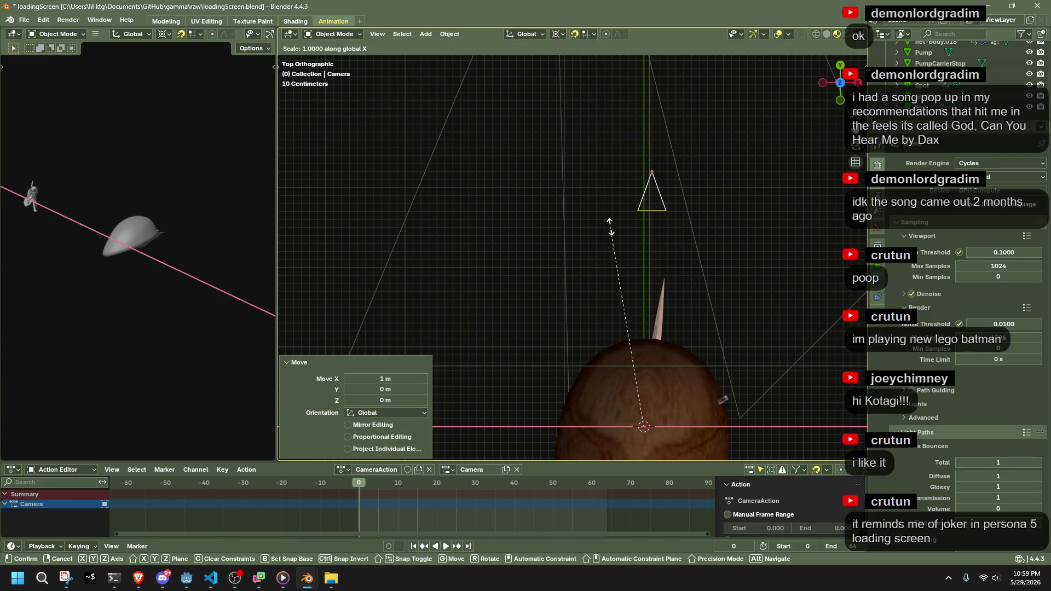
left_click(610, 223)
scroll(613, 227, "down", 4)
left_click(615, 232)
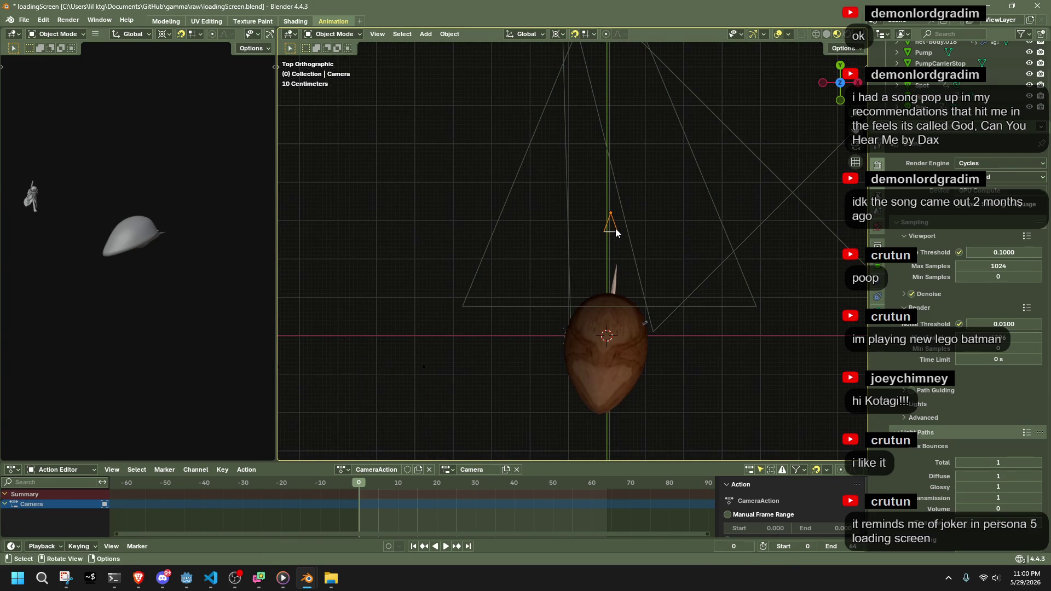
key("s")
key("x")
key("Escape")
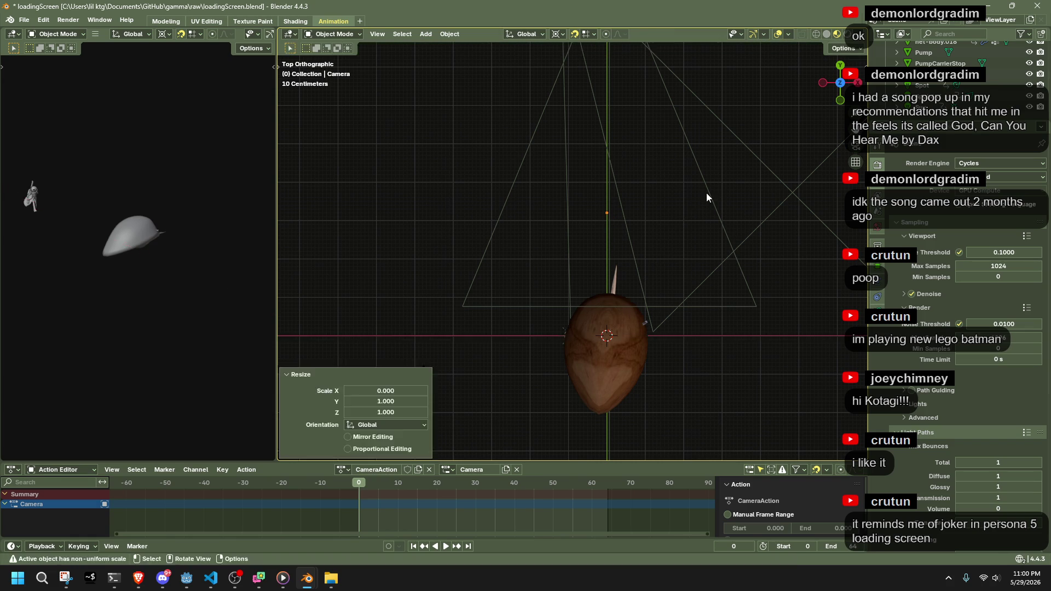
key("g")
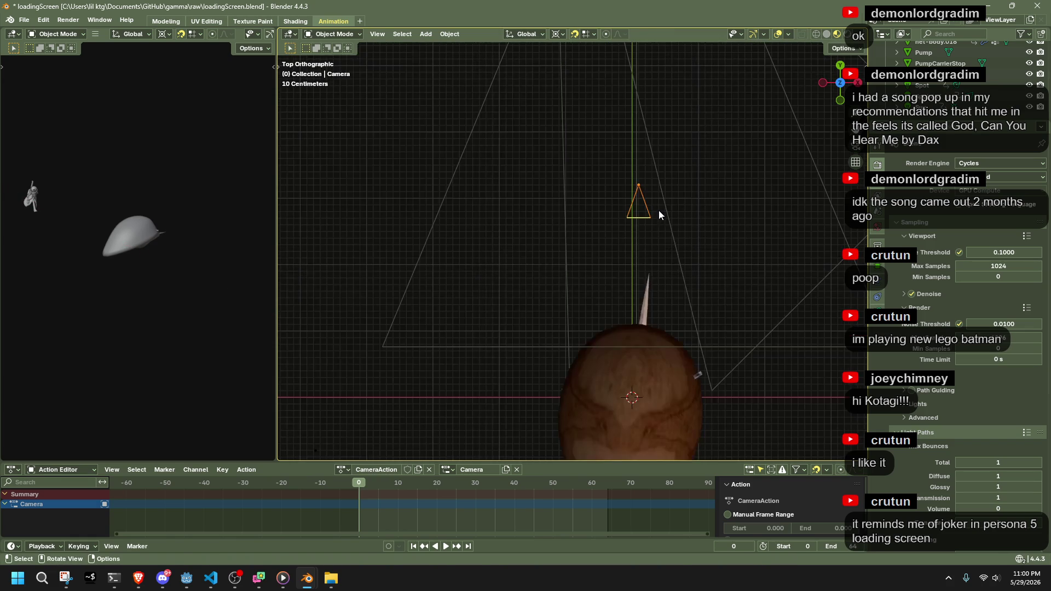
key("x")
left_click(597, 234)
View through the camera, preview frame 41, select net-body.018 and return to frame 0
key("KP_0")
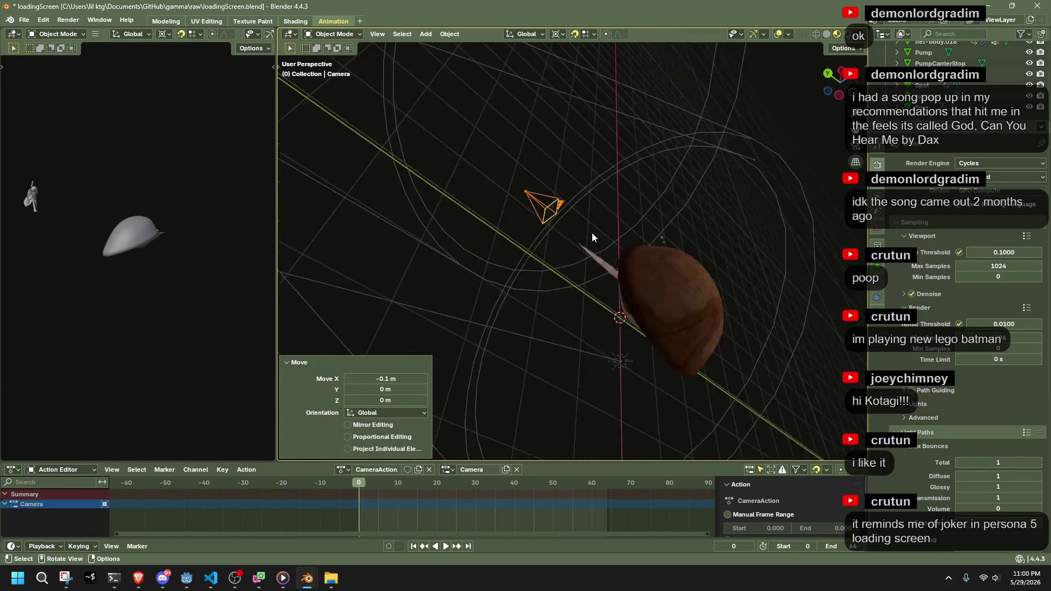
left_click_drag(379, 484, 517, 484)
left_click(543, 321)
left_click(370, 492)
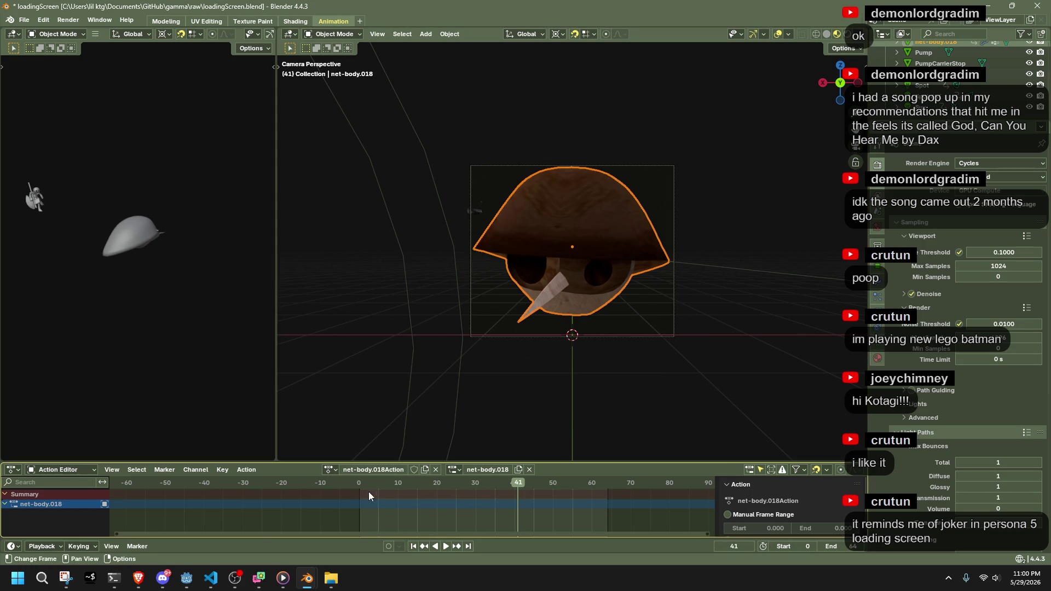
At frame 0, try Y-axis and free rotations of the net body, then undo them
left_click(362, 484)
key("r")
key("y")
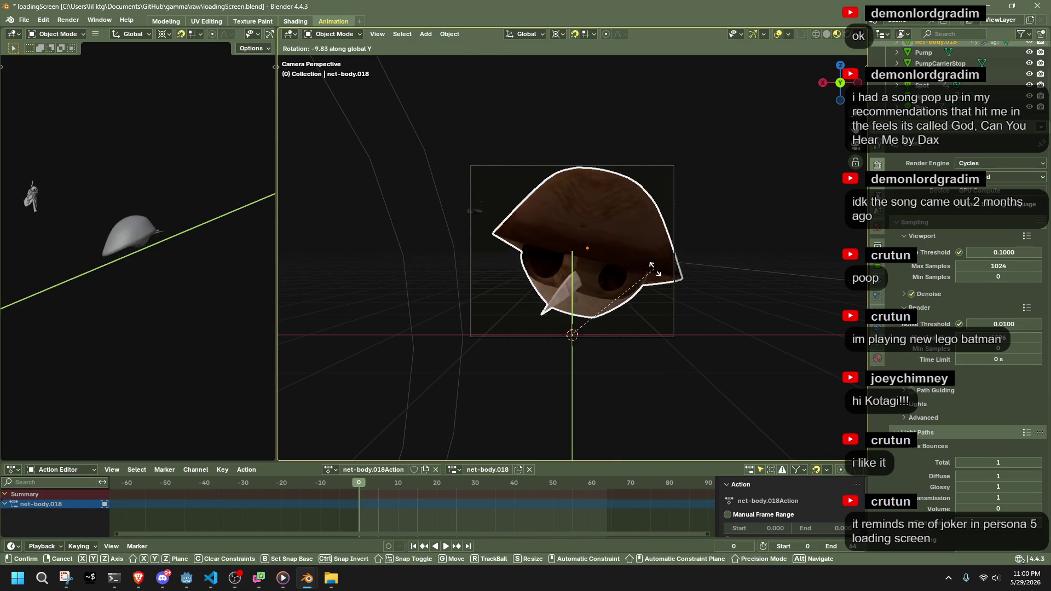
right_click(652, 269)
key("shift+s")
key("2")
key("r")
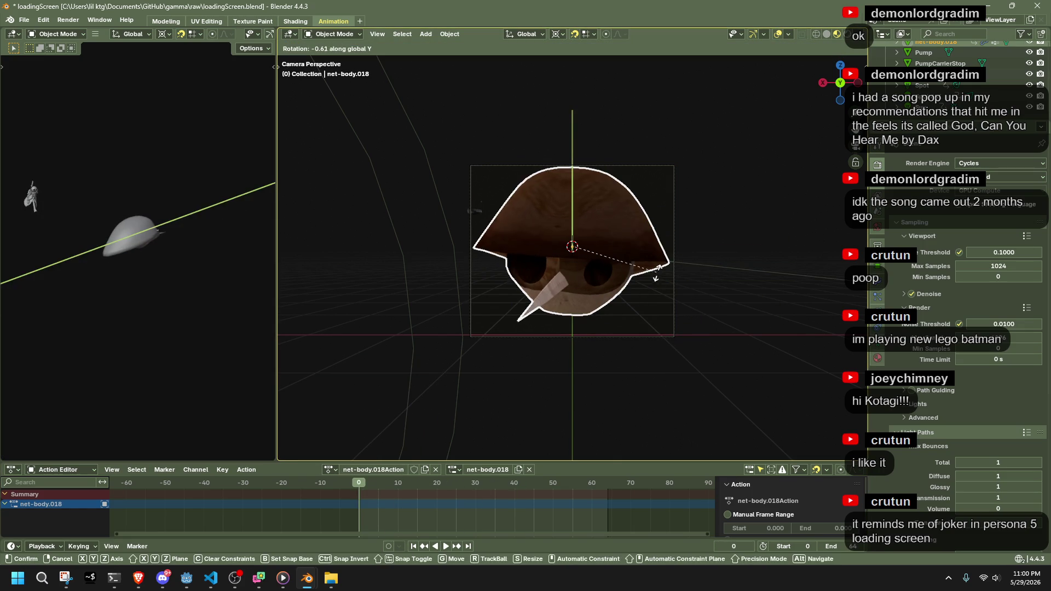
left_click(664, 323)
key("ctrl+z")
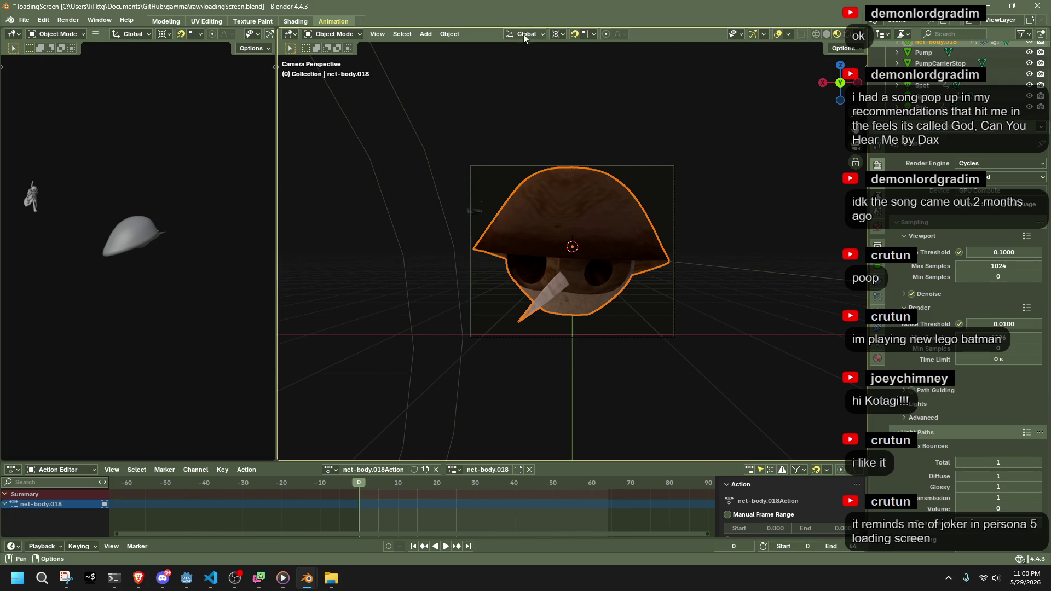
Switch to Normal orientation and tilt the net body around its own Y, X and view axes
left_click(523, 33)
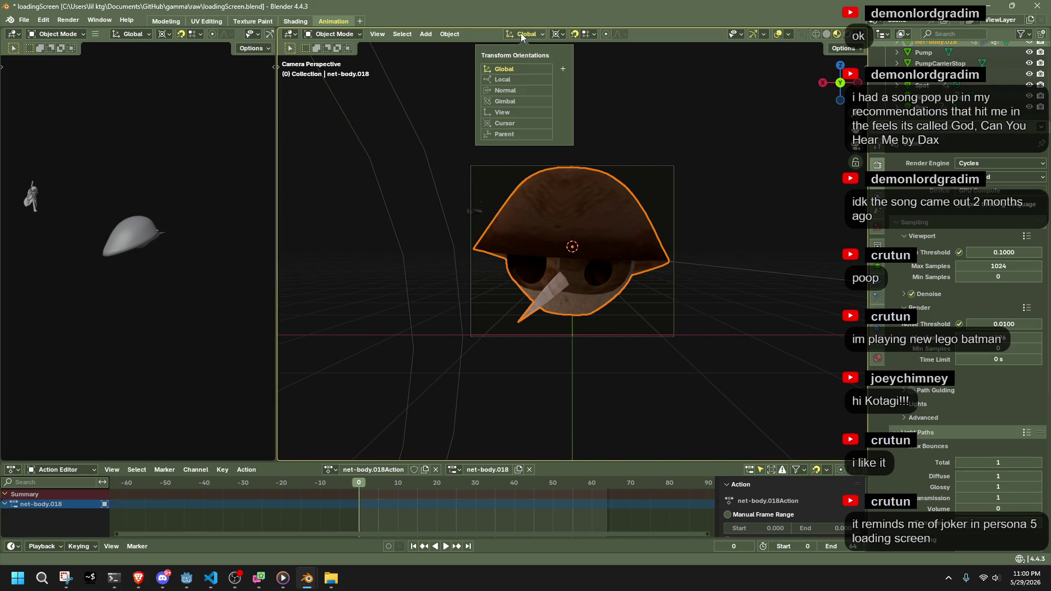
left_click(514, 91)
key("r")
key("z")
key("y")
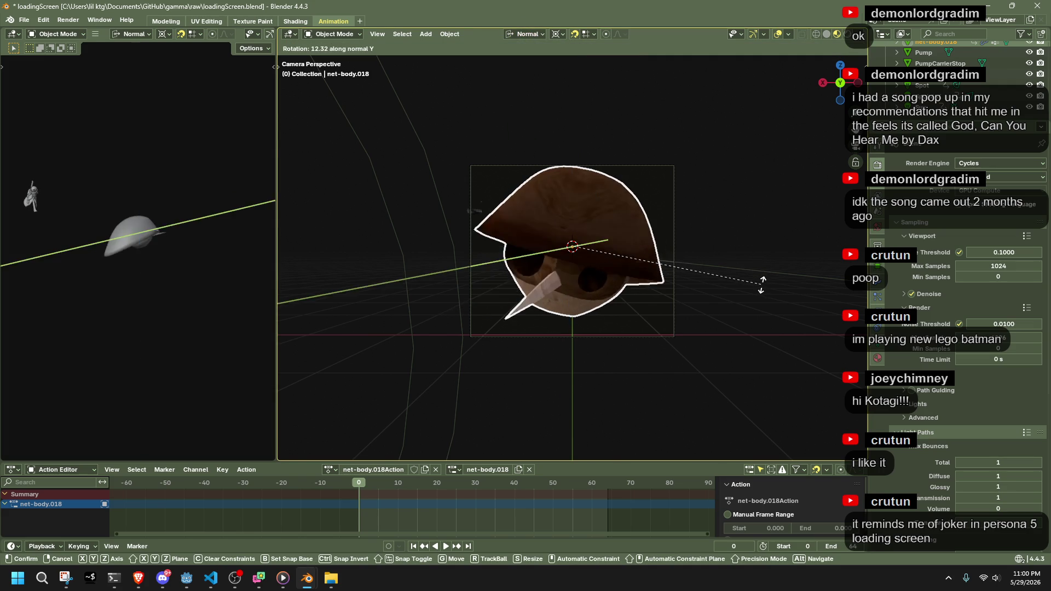
left_click(761, 307)
key("r")
key("z")
key("x")
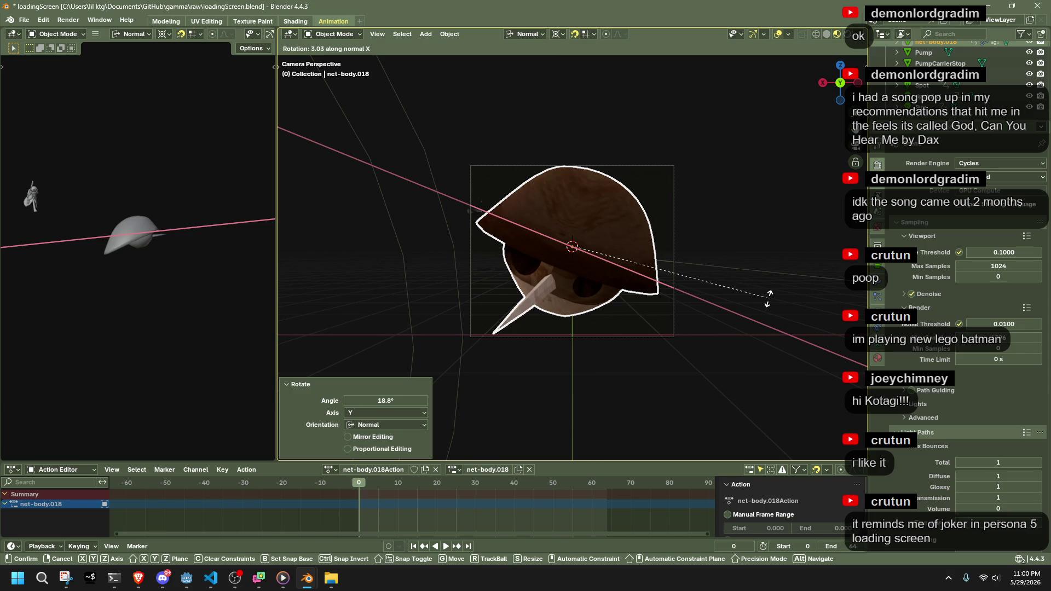
left_click(772, 300)
key("r")
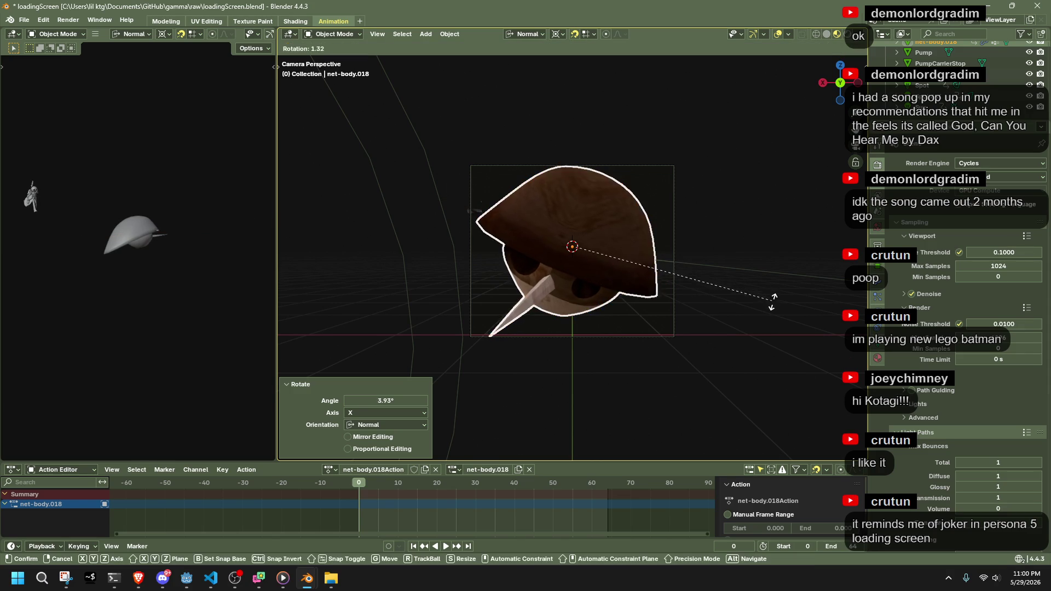
left_click(773, 322)
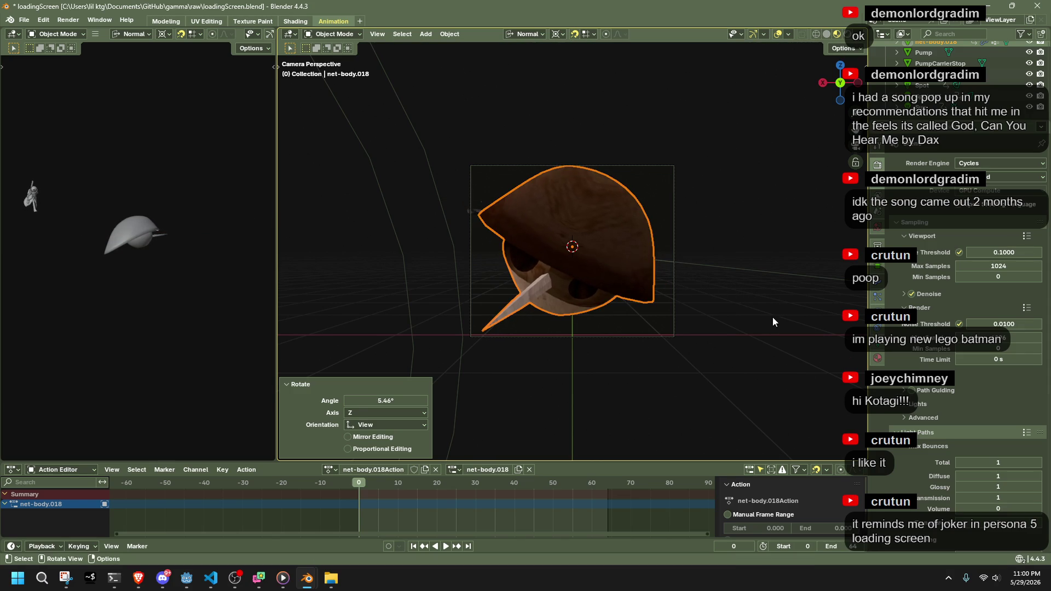
Enable Auto Keying, undo the trial rotations, keyframe the frame-0 pose and scrub to frame 64
left_click(389, 547)
mouse_move(356, 485)
left_mouse_down()
mouse_move(422, 493)
mouse_move(360, 498)
left_mouse_up()
key("ctrl+z")
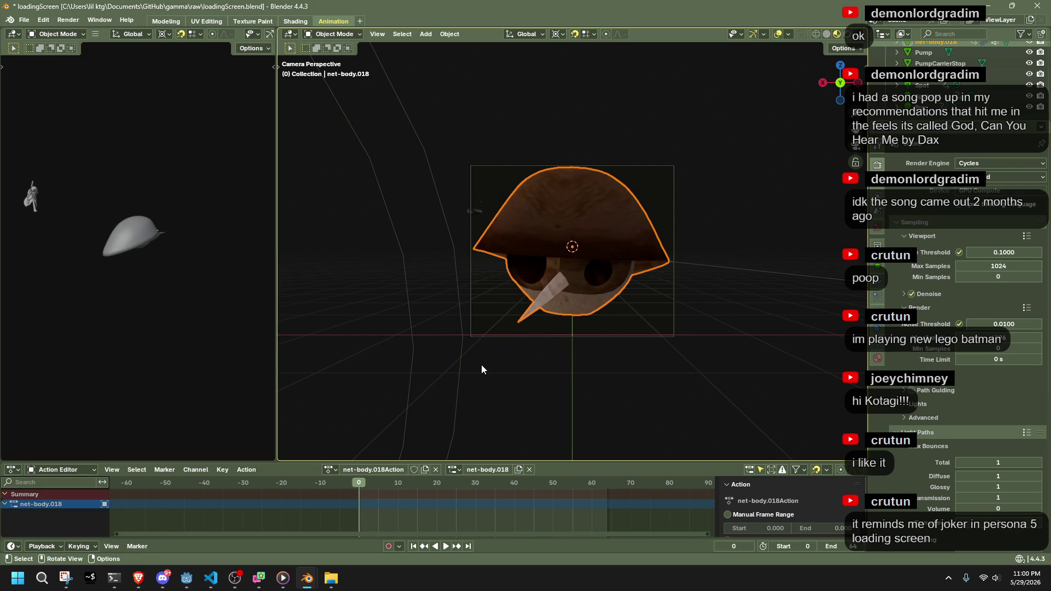
key("i")
left_click_drag(359, 487, 606, 495)
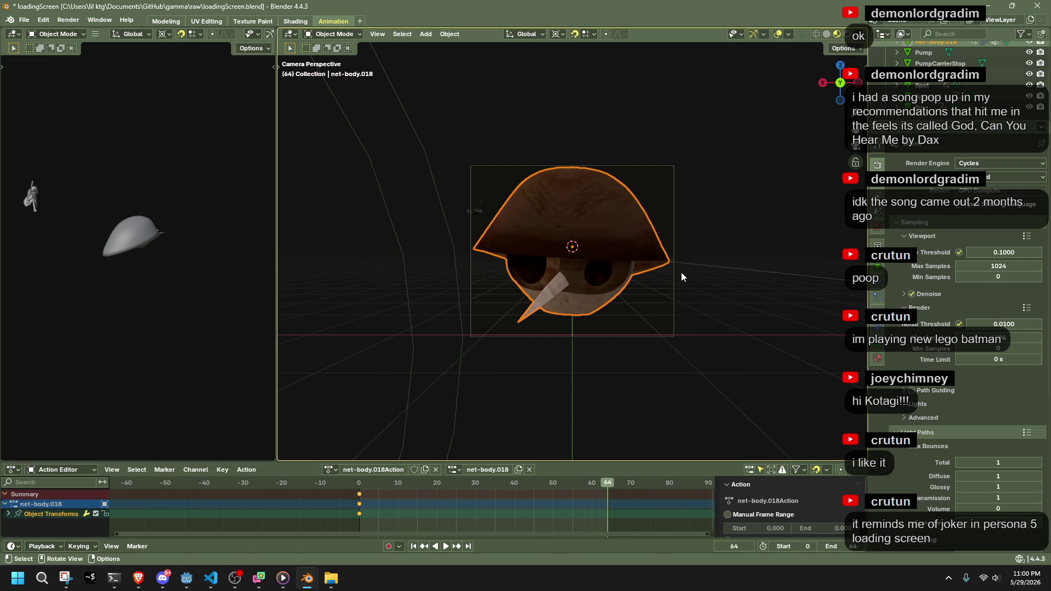
At frame 64, try Z and X rotations of the net body, then undo the tilt
key("r")
key("z")
right_click(688, 253)
key("r")
key("x")
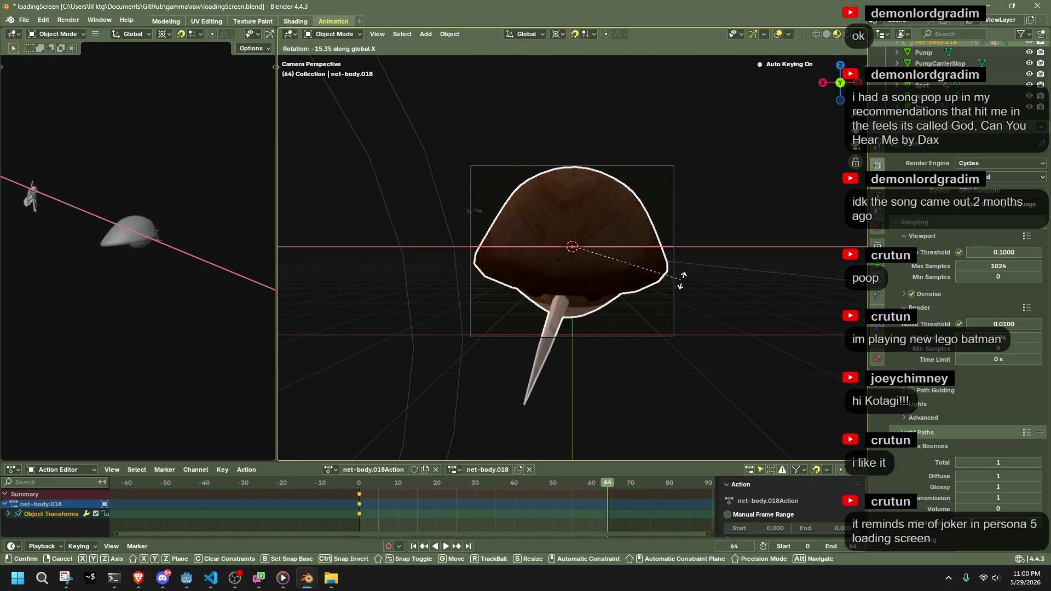
left_click(682, 263)
key("z")
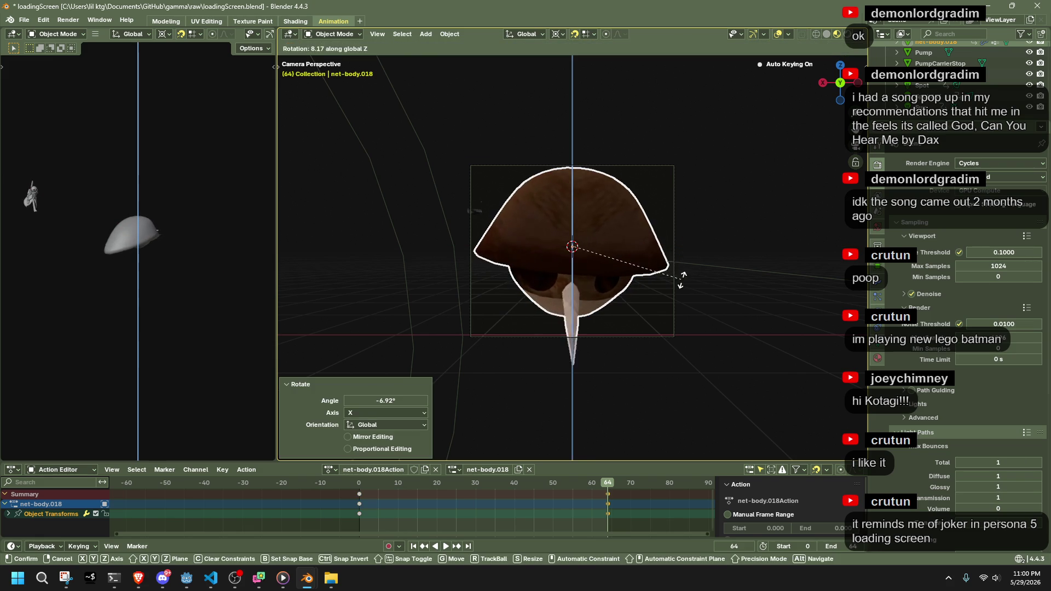
right_click(674, 242)
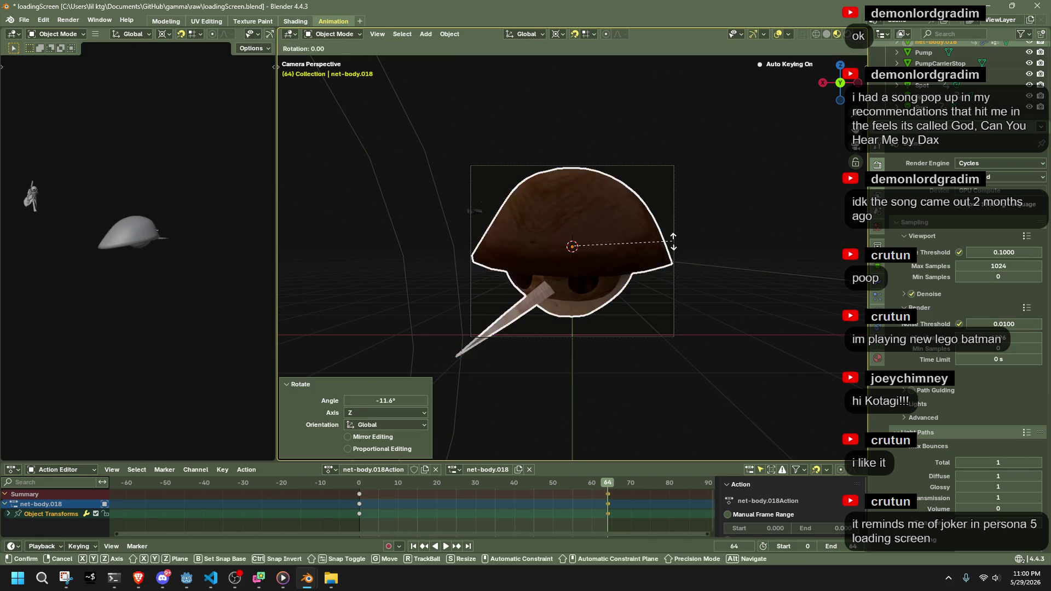
key("ctrl+z")
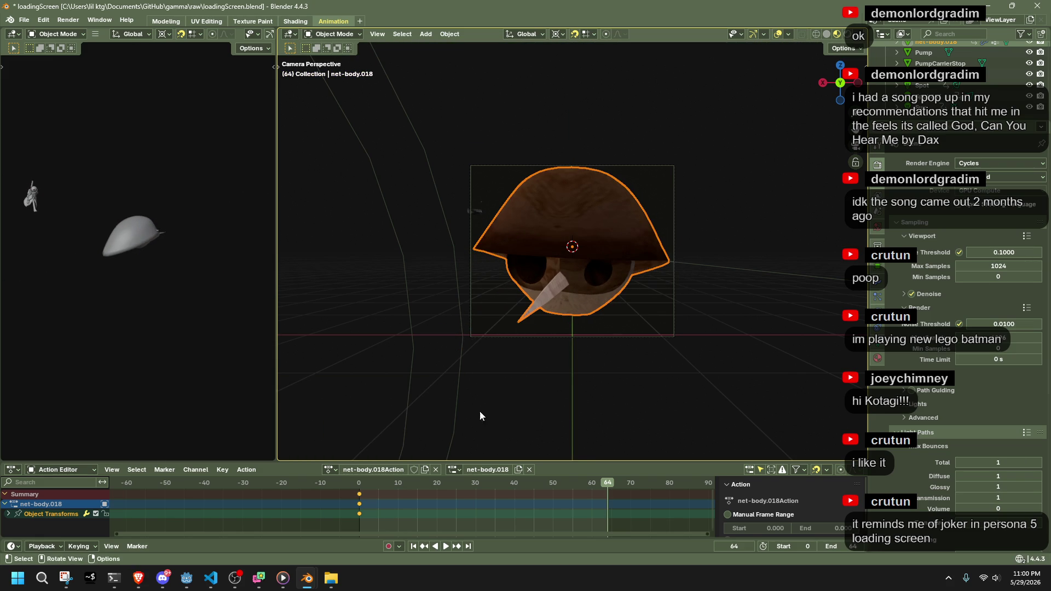
Play back the animation, then paste the frame-0 keyframe at frame 64
key("space")
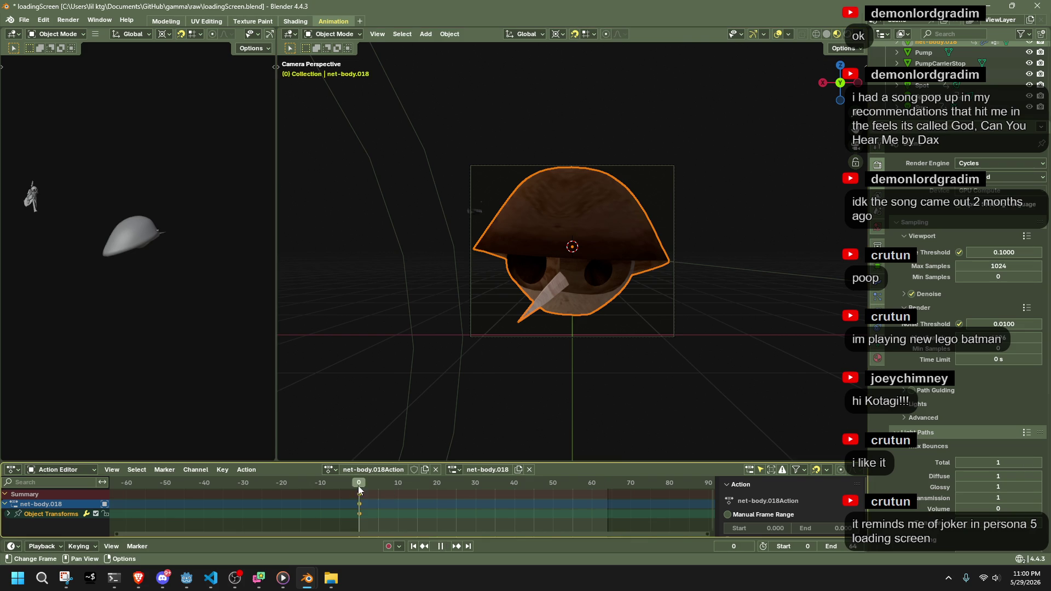
key("Escape")
key("ctrl+v")
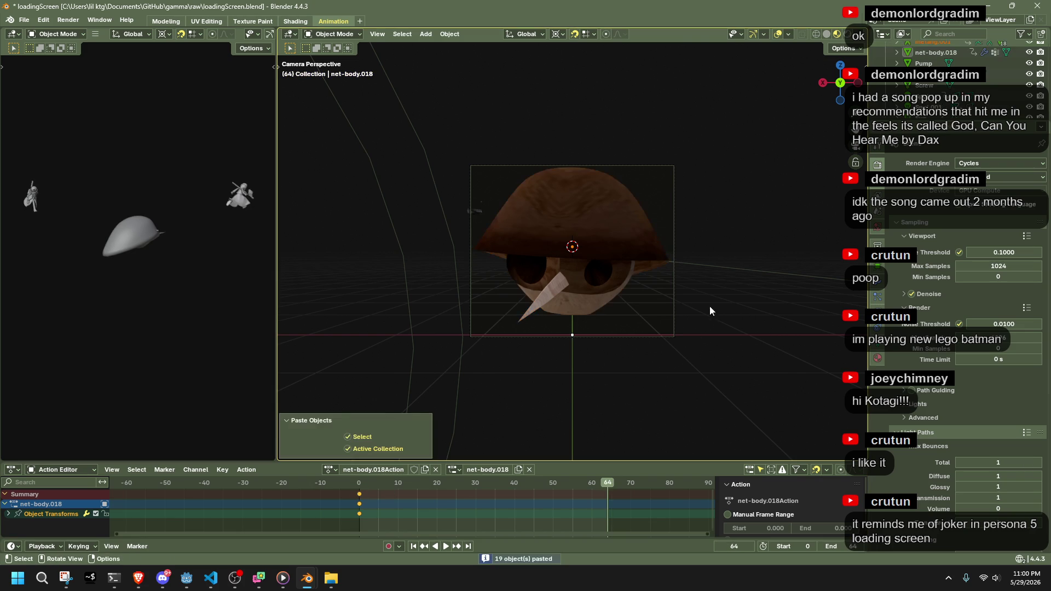
key("ctrl+z")
key("ctrl+v")
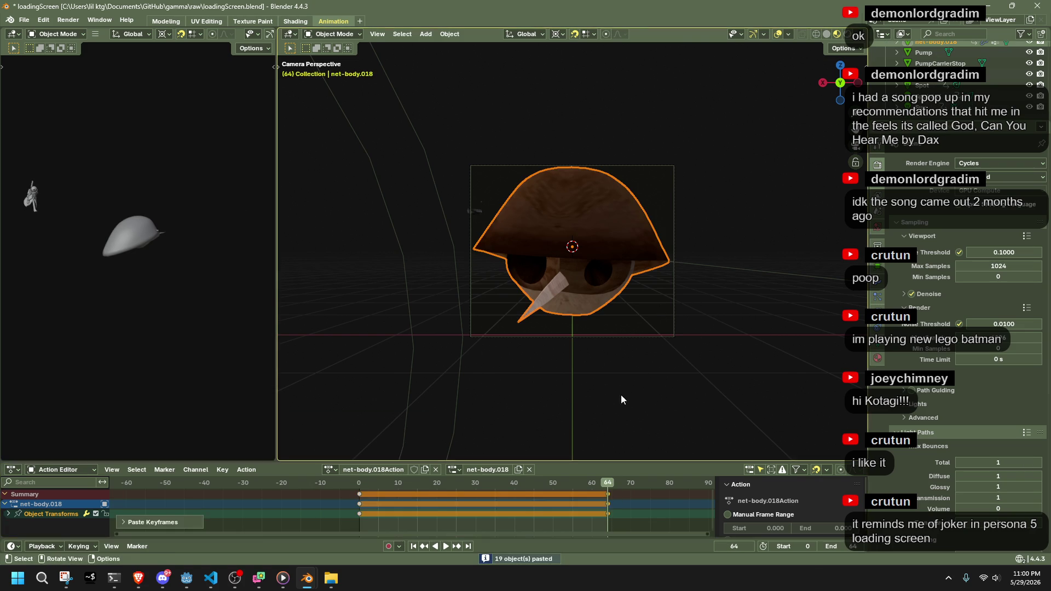
Switch to Normal orientation and tilt the net body around its own Y axis
key("r")
key("y")
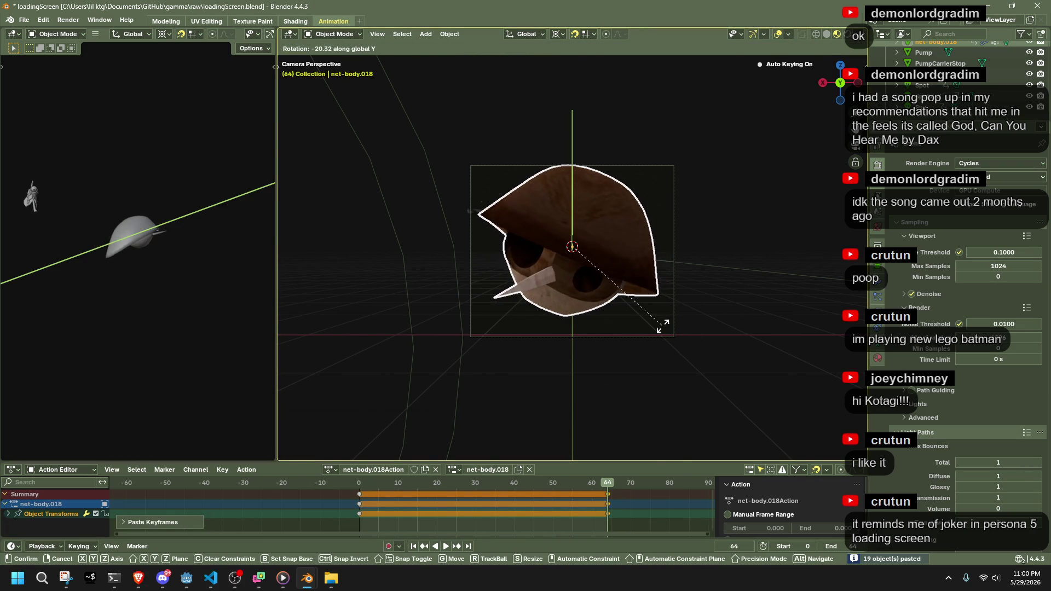
left_click(655, 296)
key("ctrl+z")
left_click(525, 33)
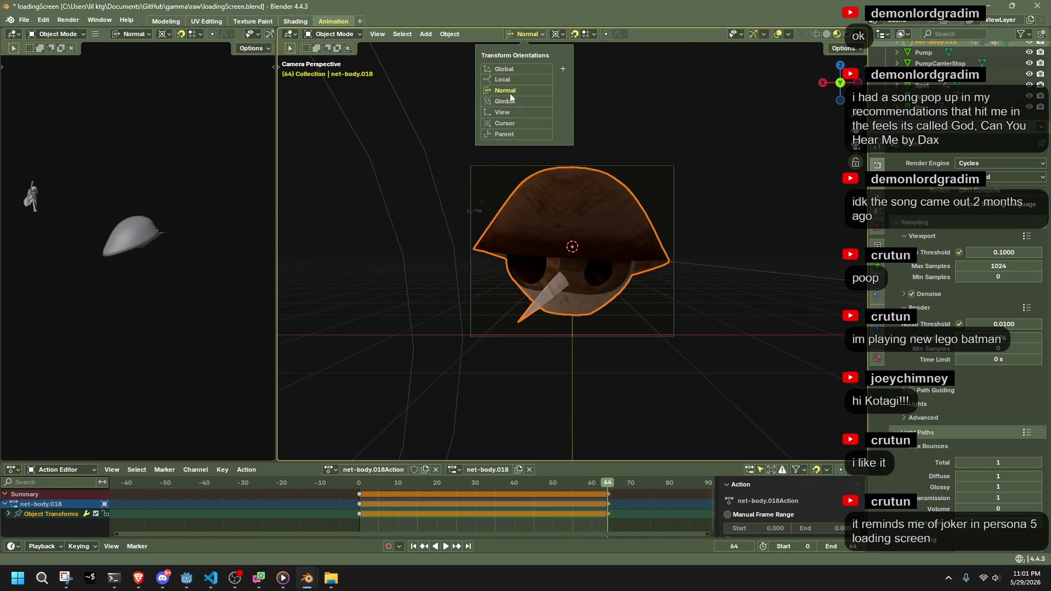
left_click(515, 99)
key("r")
key("y")
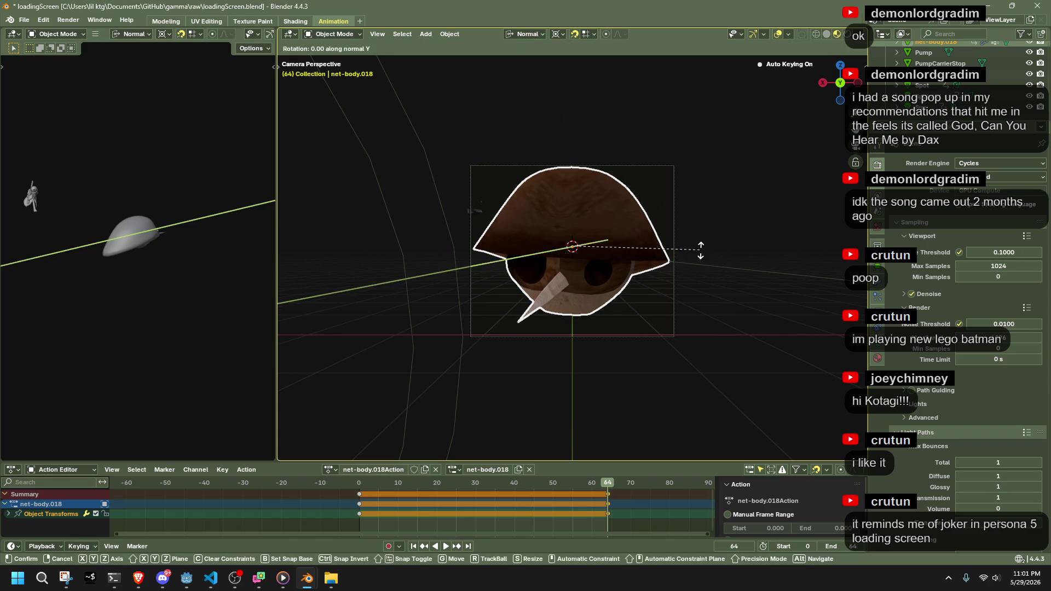
left_click(700, 316)
Try moving the net body, undo the move, and play back the animation
key("g")
key("z")
key("Escape")
key("g")
left_click(603, 284)
key("ctrl+z")
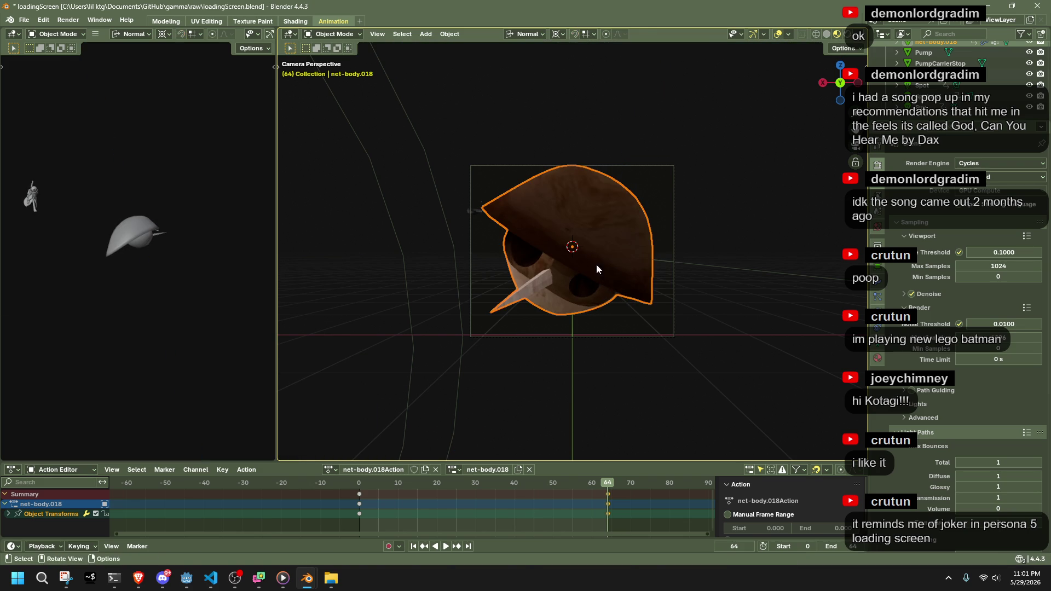
key("g")
key("space")
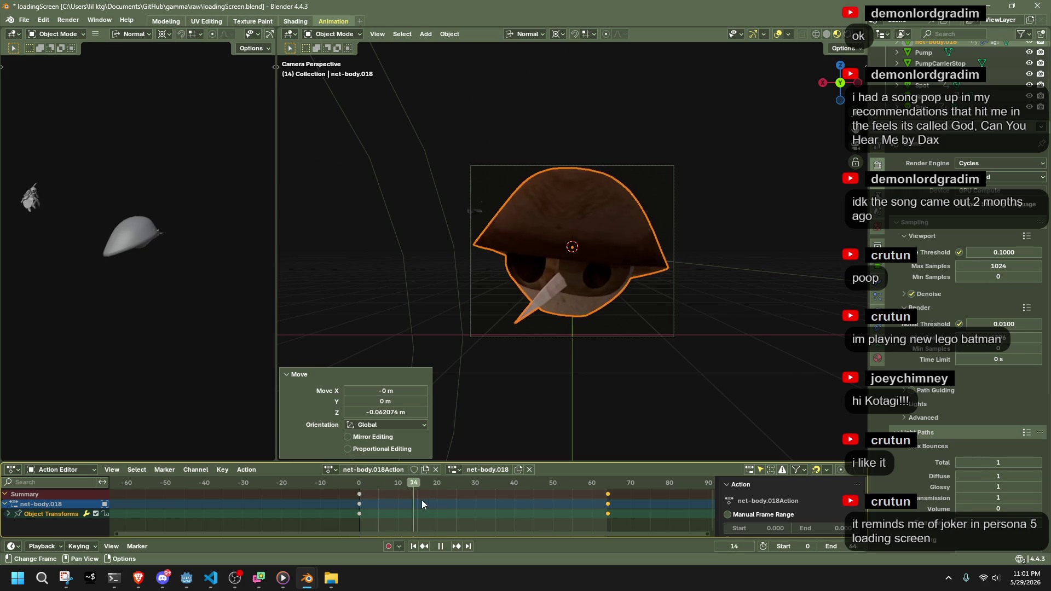
key("space")
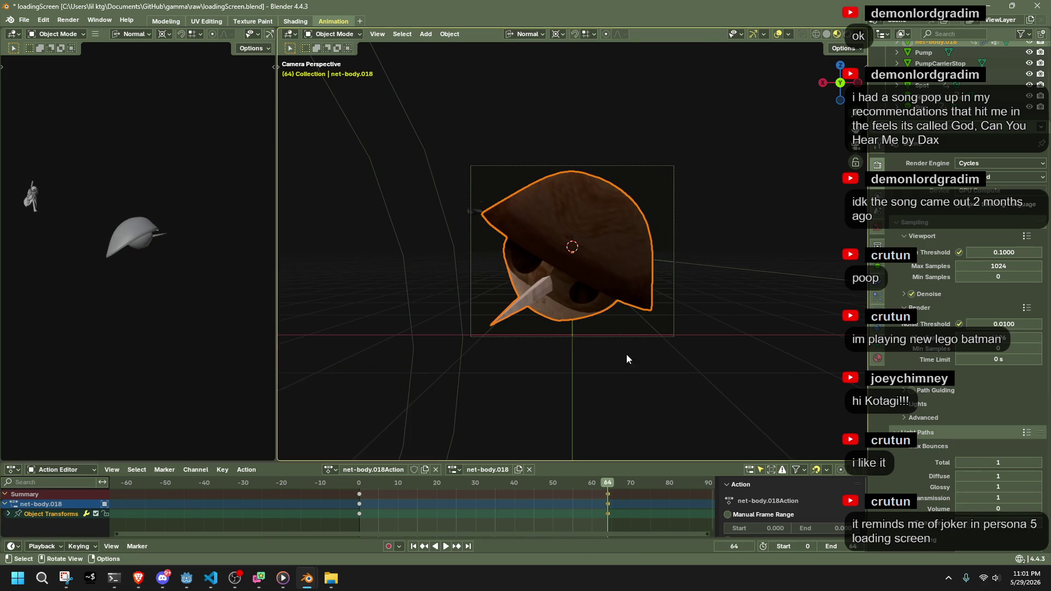
Give the net body a small twist around its own Z axis and stop at frame 35
key("r")
key("x")
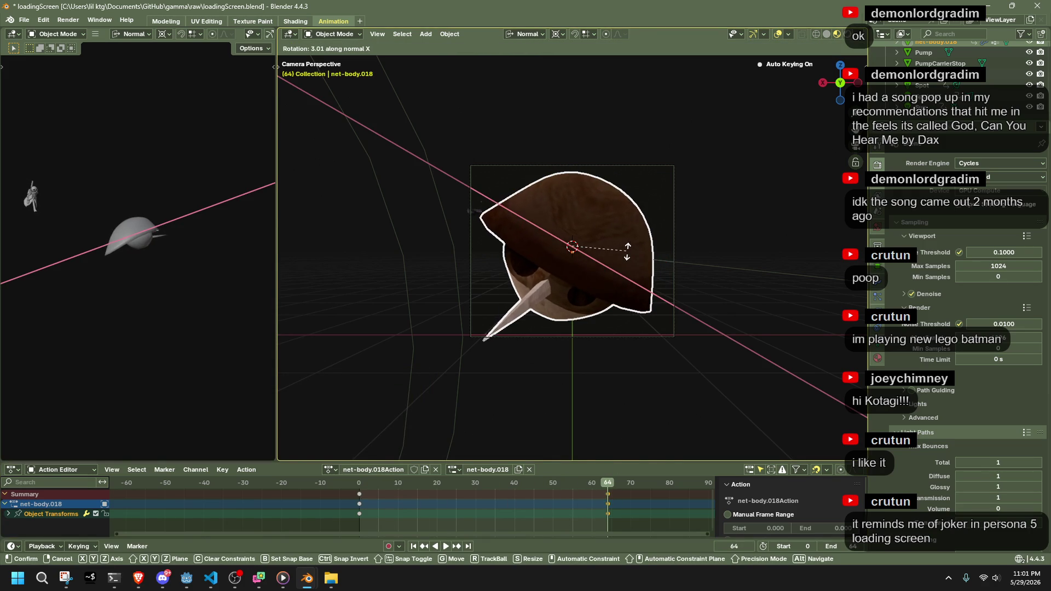
key("z")
key("Escape")
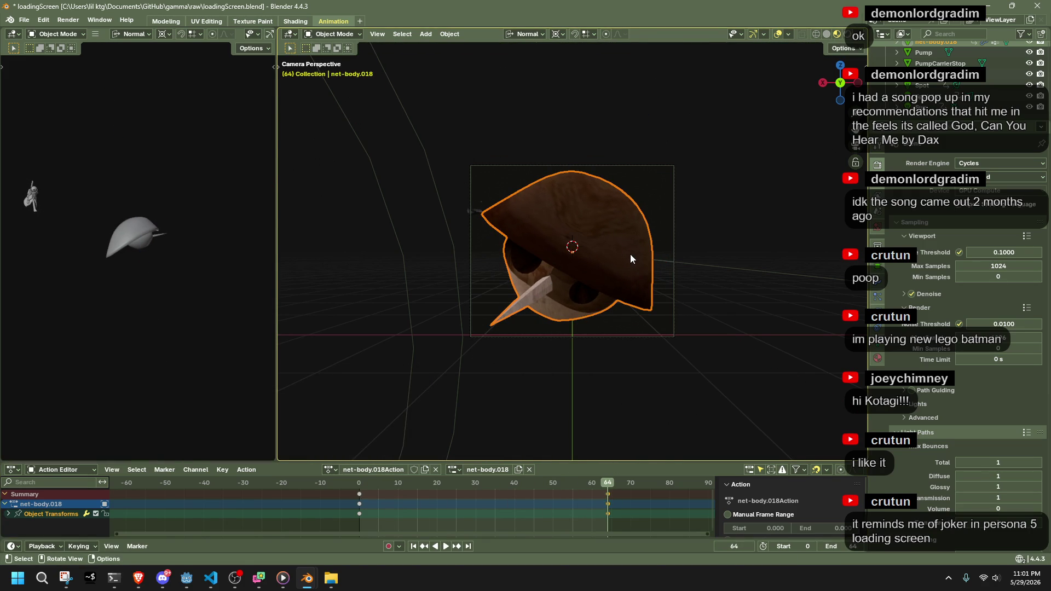
key("r")
key("z")
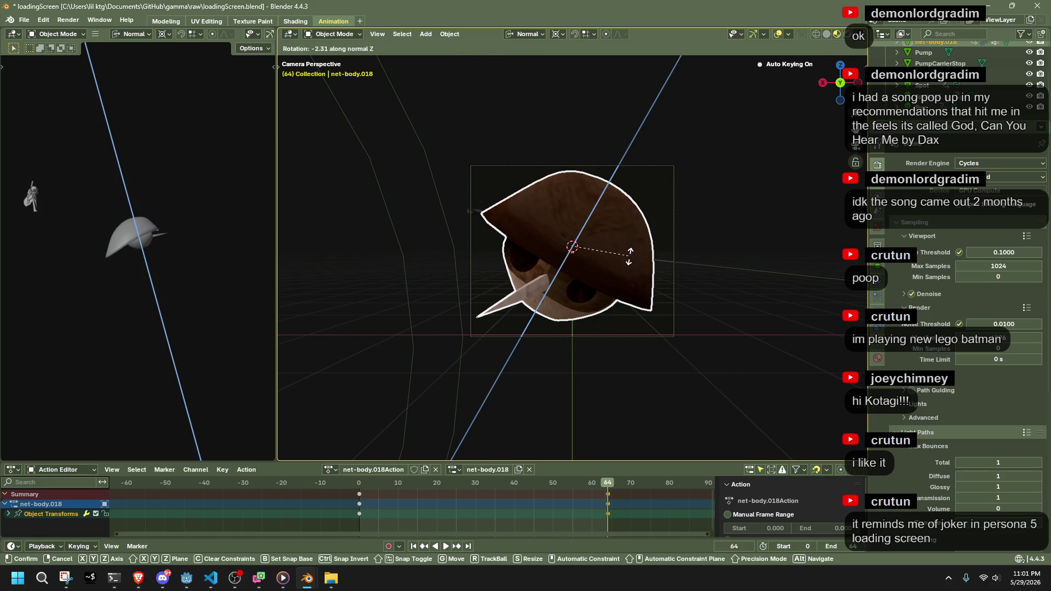
left_click(629, 252)
key("space")
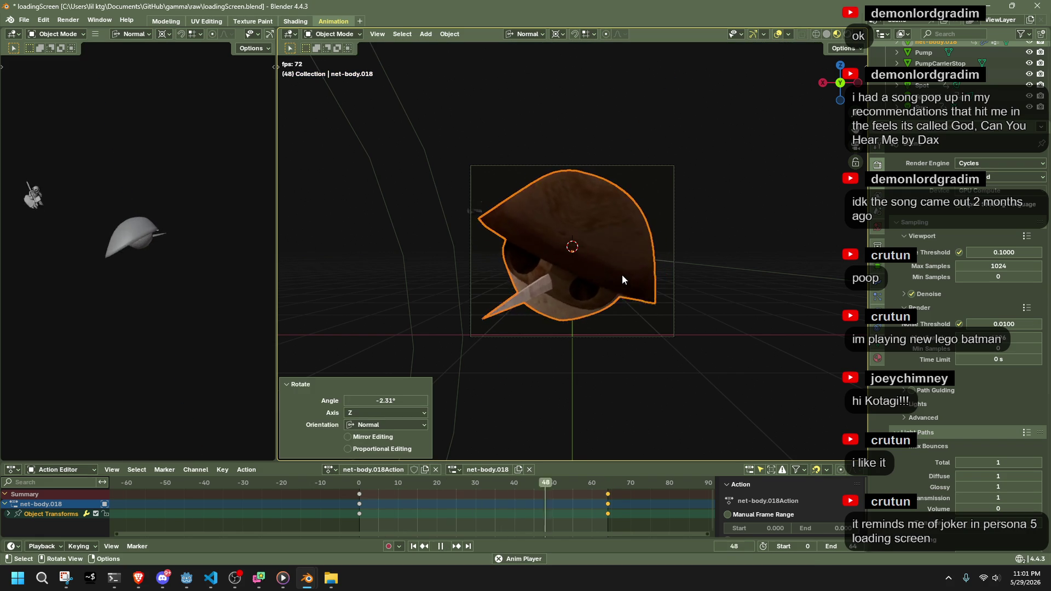
key("space")
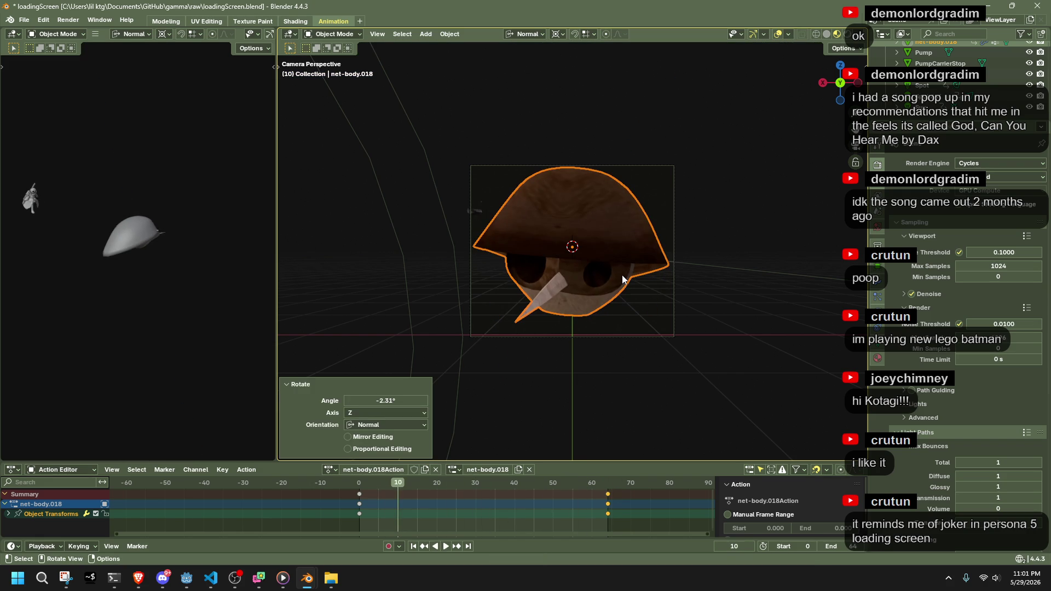
key("space")
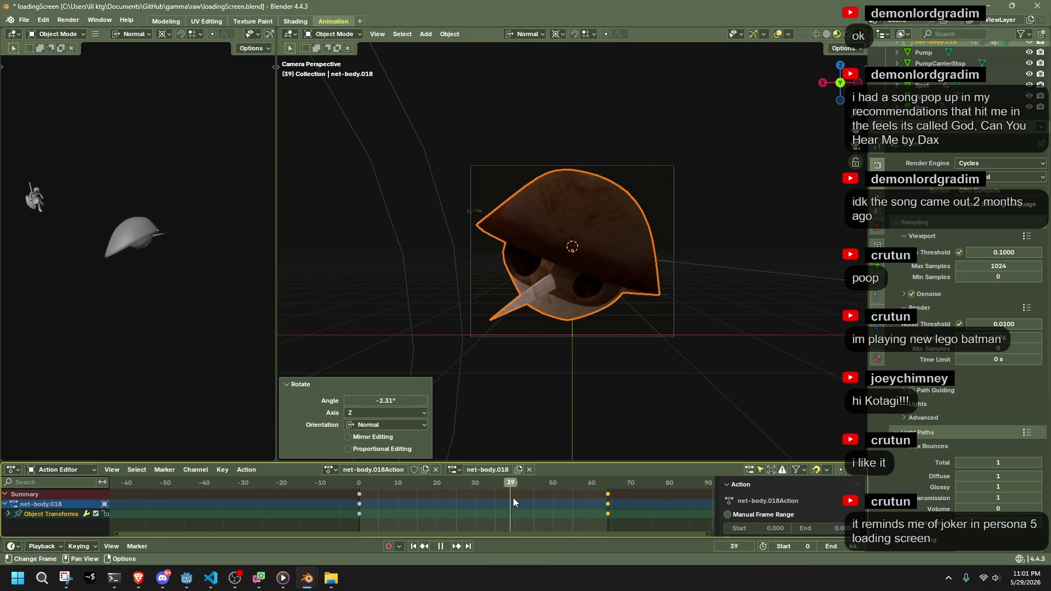
key("space")
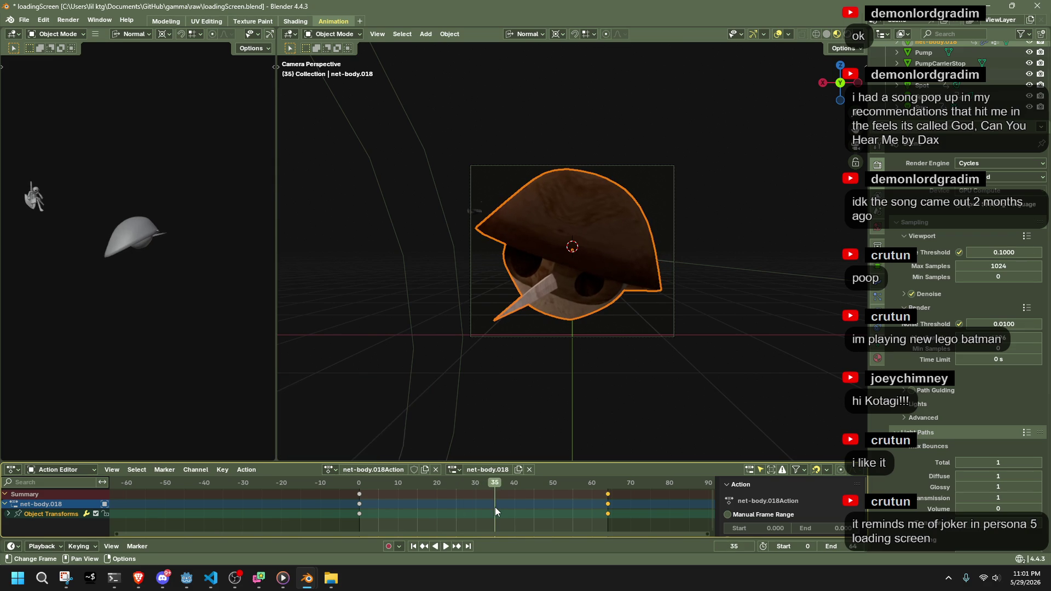
Keyframe the pose at frame 35, slide it to about frame 55, and replay from frame 0
key("i")
key("i")
left_click_drag(495, 492, 566, 510)
left_click(572, 512)
left_click(360, 485)
key("space")
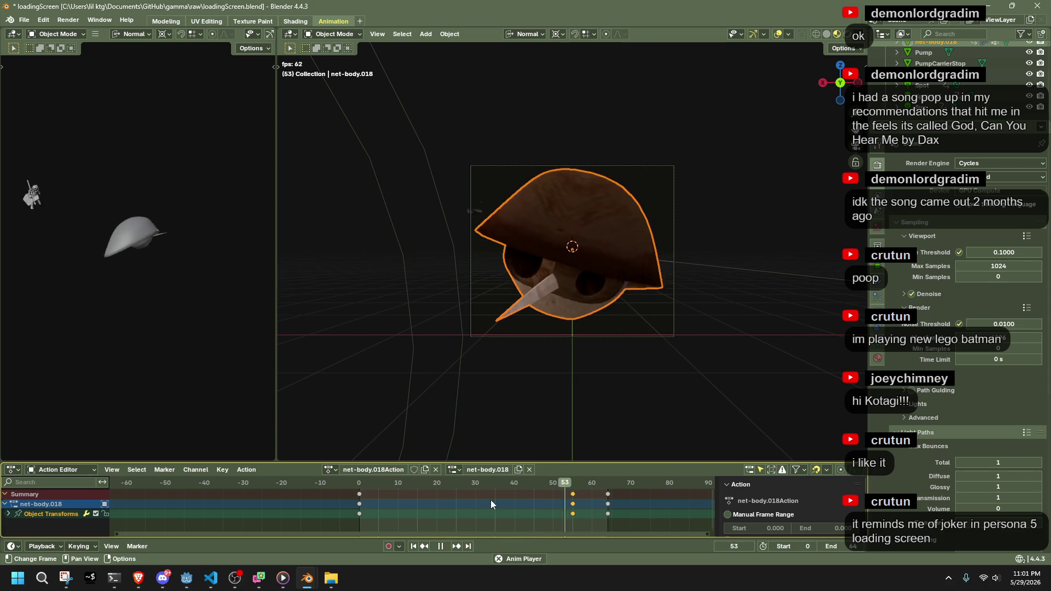
key("space")
left_click_drag(584, 520, 554, 481)
Move the selected tilt keyframes to frame 24, previewing the timing along the way
key("g")
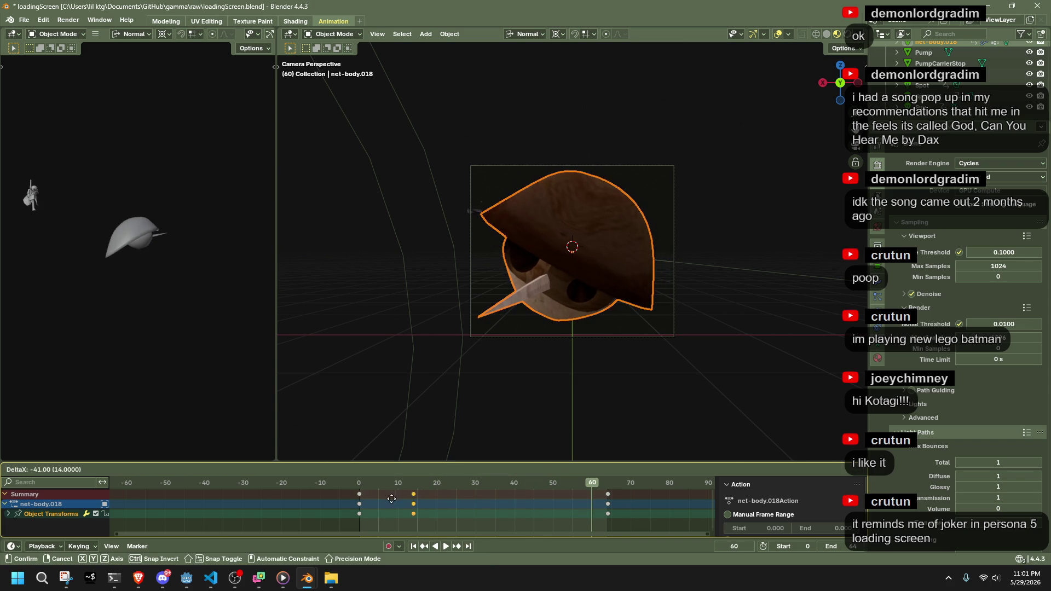
left_click(378, 508)
key("space")
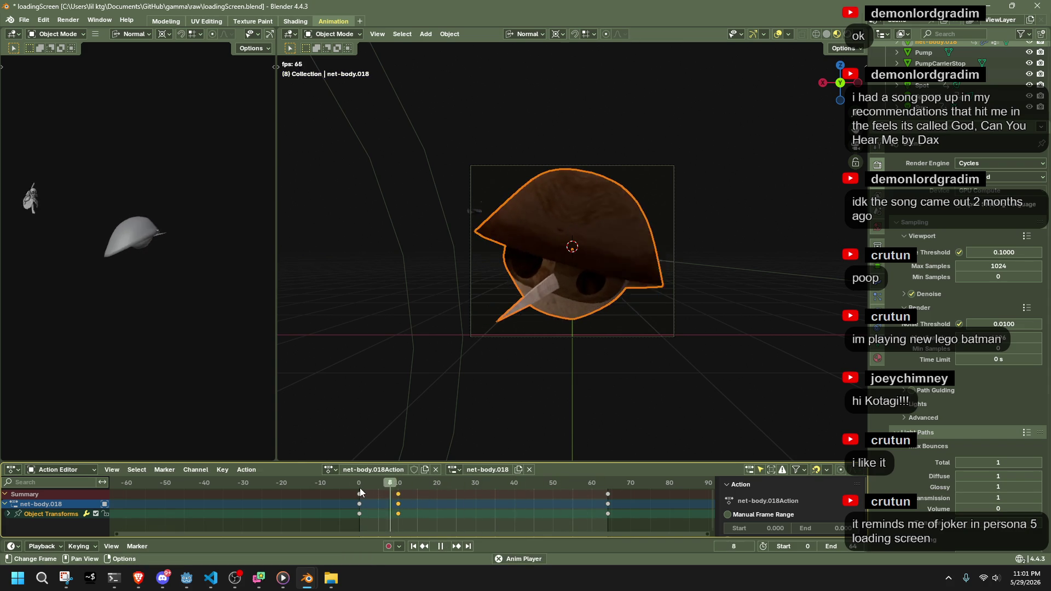
key("space")
key("g")
key("5")
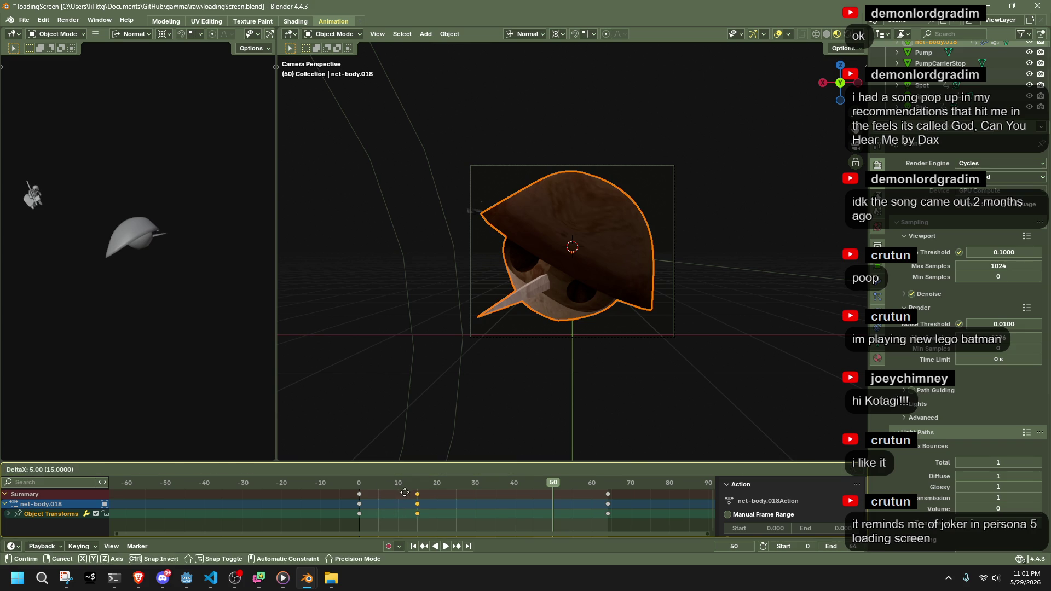
key("Return")
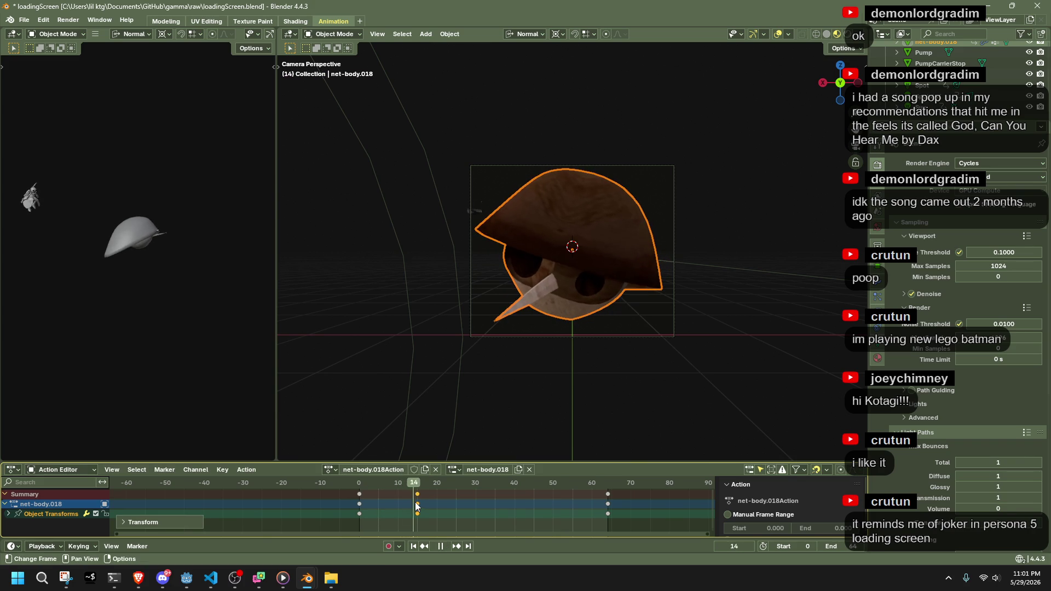
key("g")
key("9")
key("Return")
Duplicate the frame-64 keyframes, place the copies at frame 48, and preview the hold
left_click(435, 481)
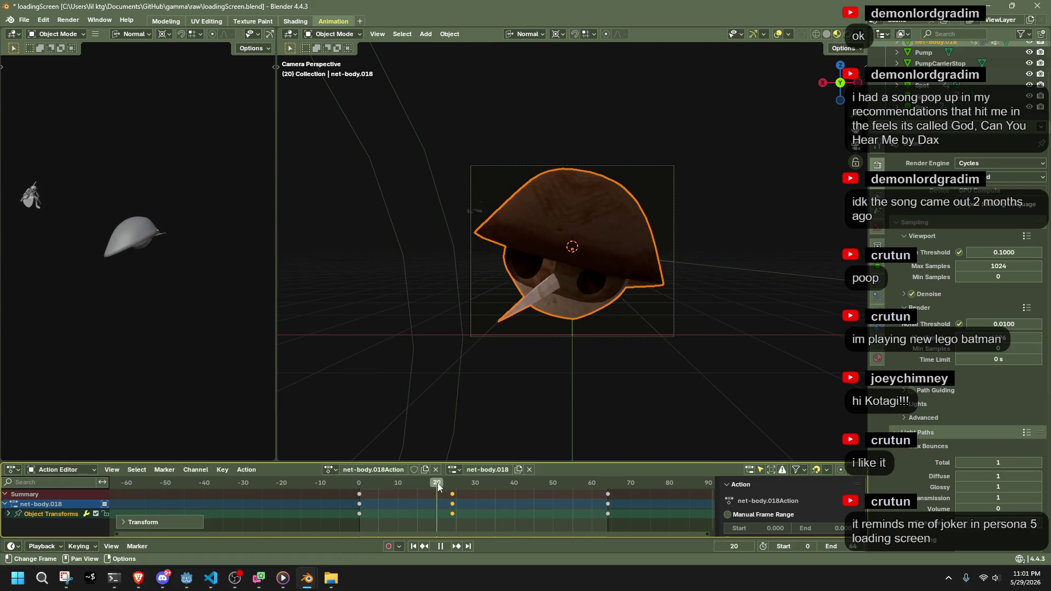
key("space")
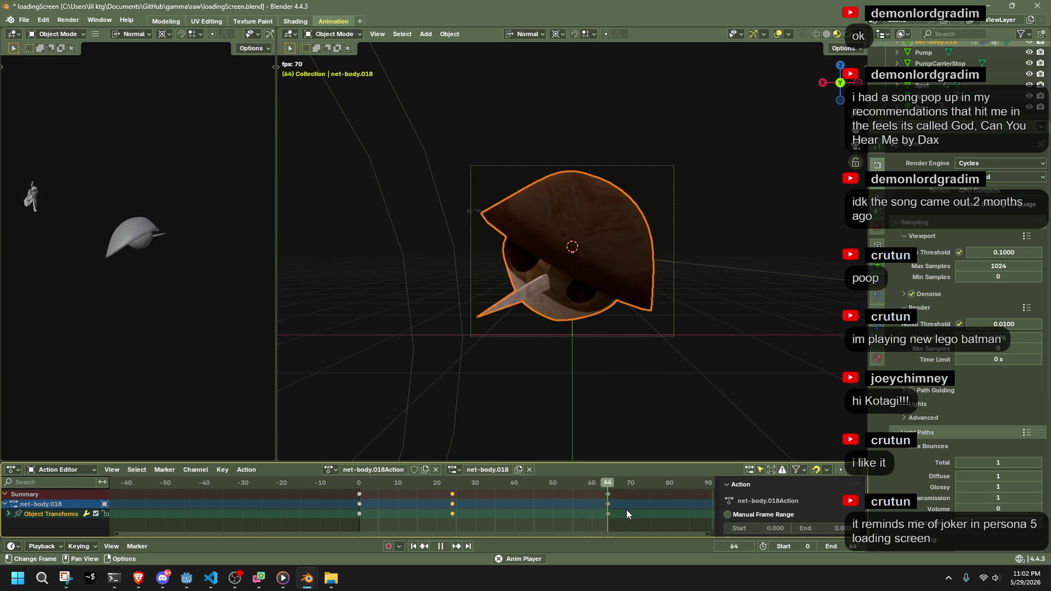
left_click(603, 498)
key("space")
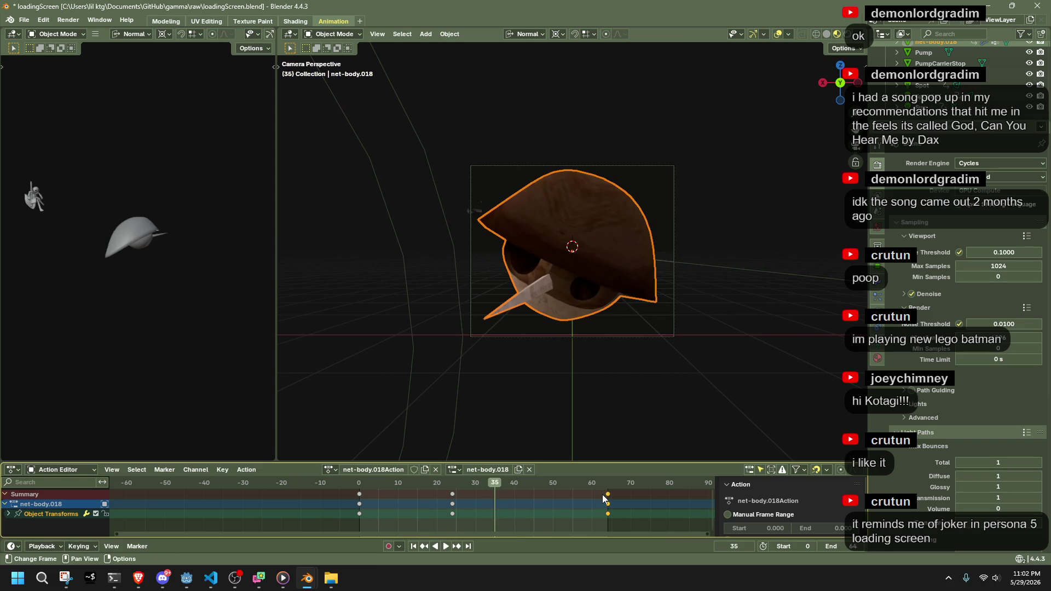
key("g")
left_click(569, 499)
left_click(577, 485)
key("g")
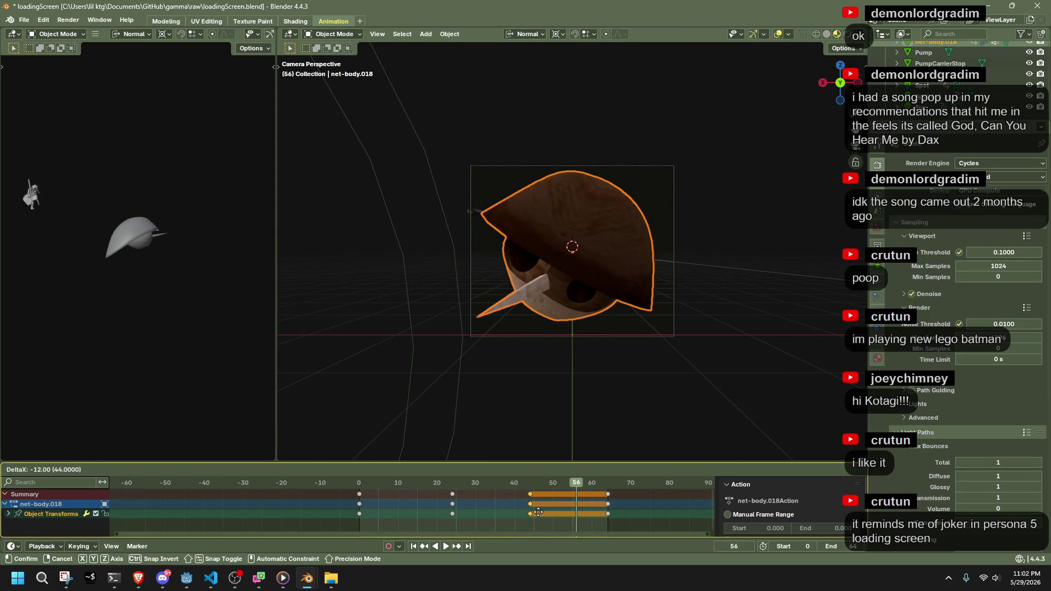
left_click(552, 515)
key("space")
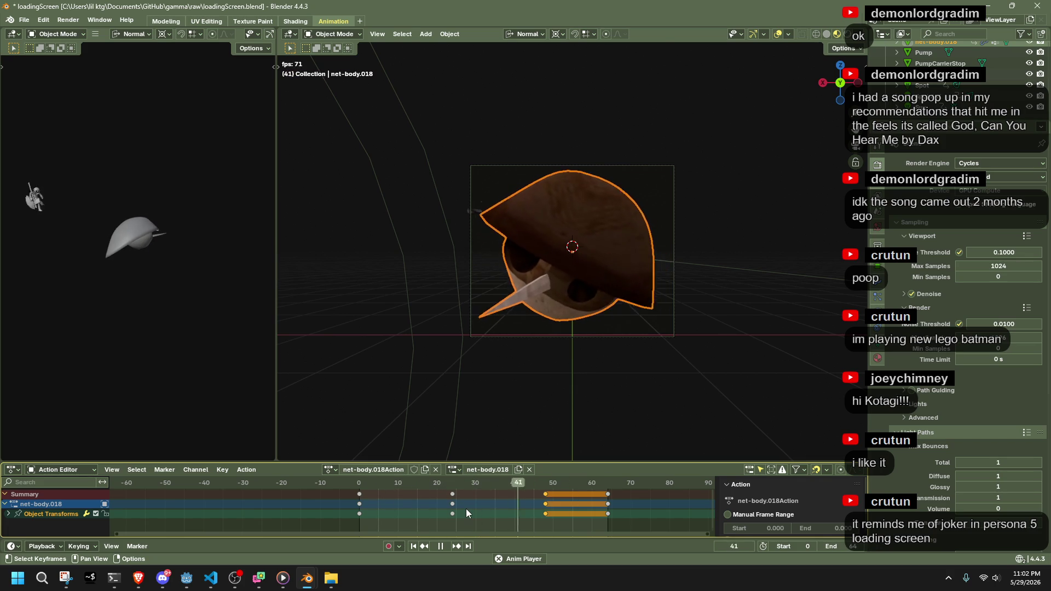
key("Escape")
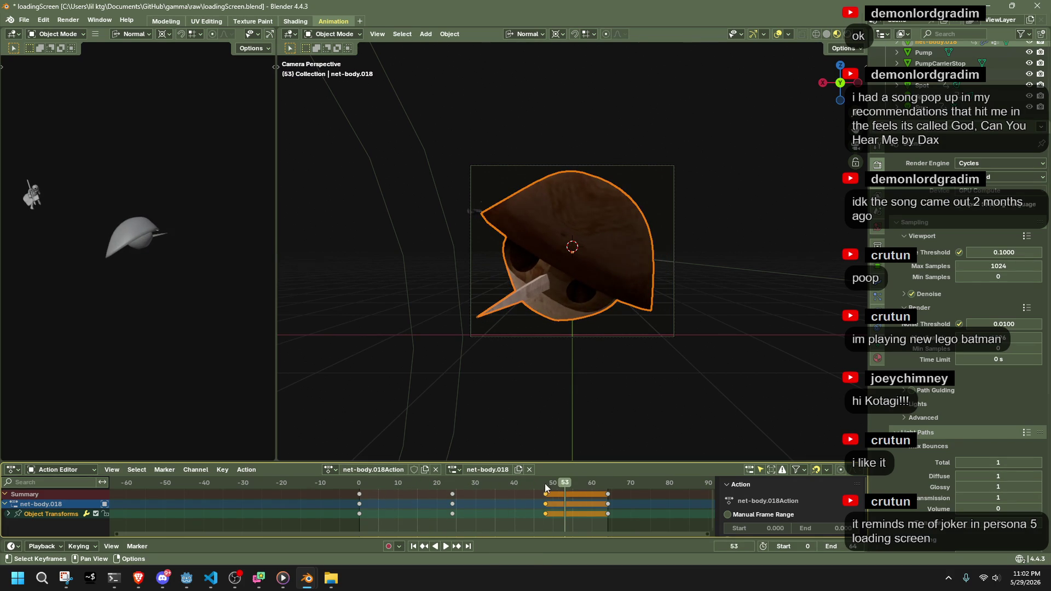
At frame 48, tilt the body 13.7° around its local Y and slightly around Z, then preview playback
key("r")
key("x")
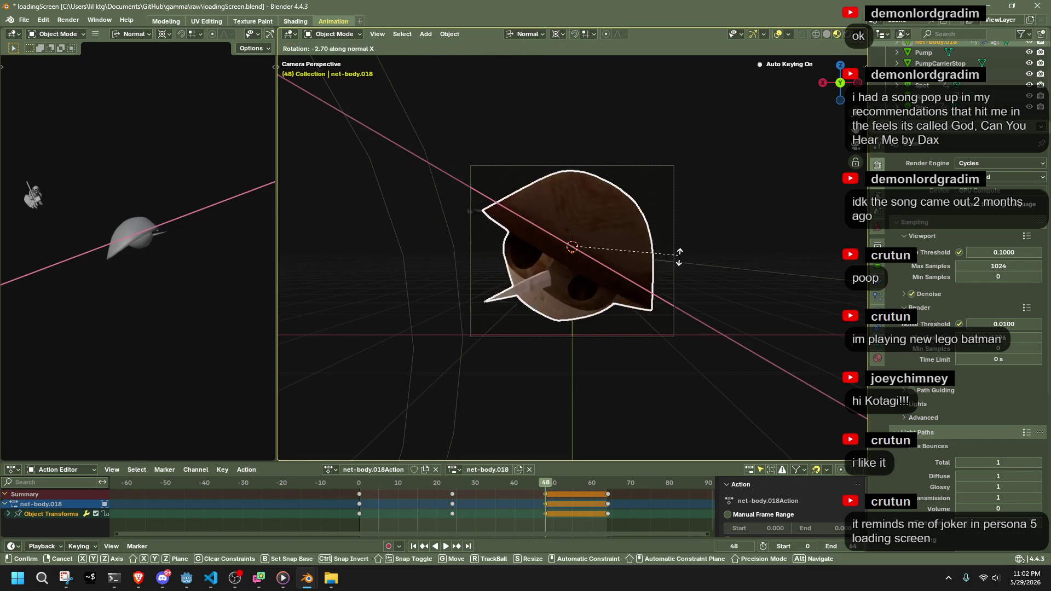
key("z")
key("y")
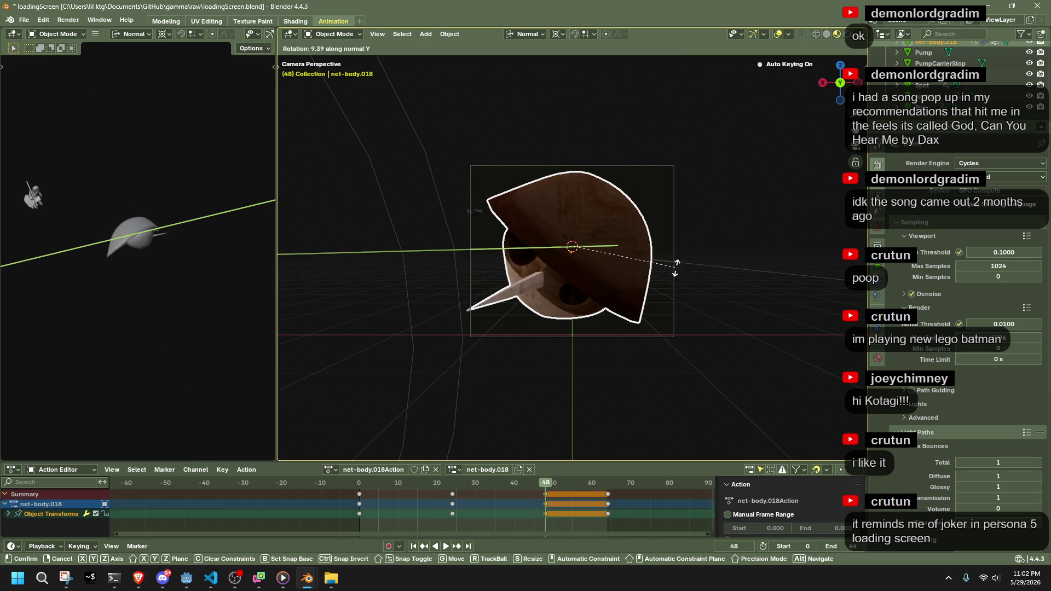
left_click(675, 275)
key("r")
key("z")
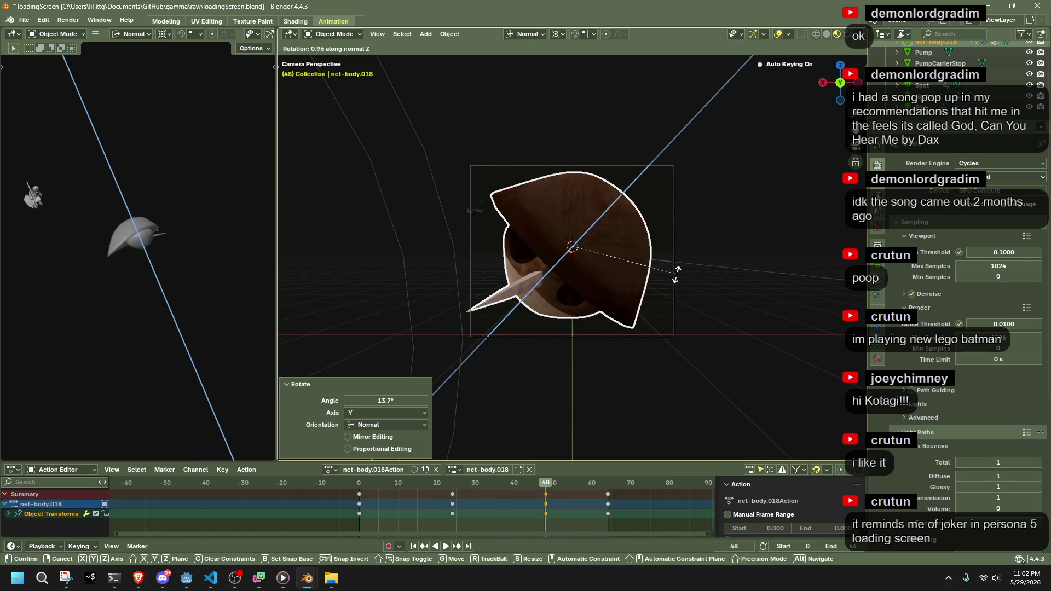
left_click(664, 296)
key("space")
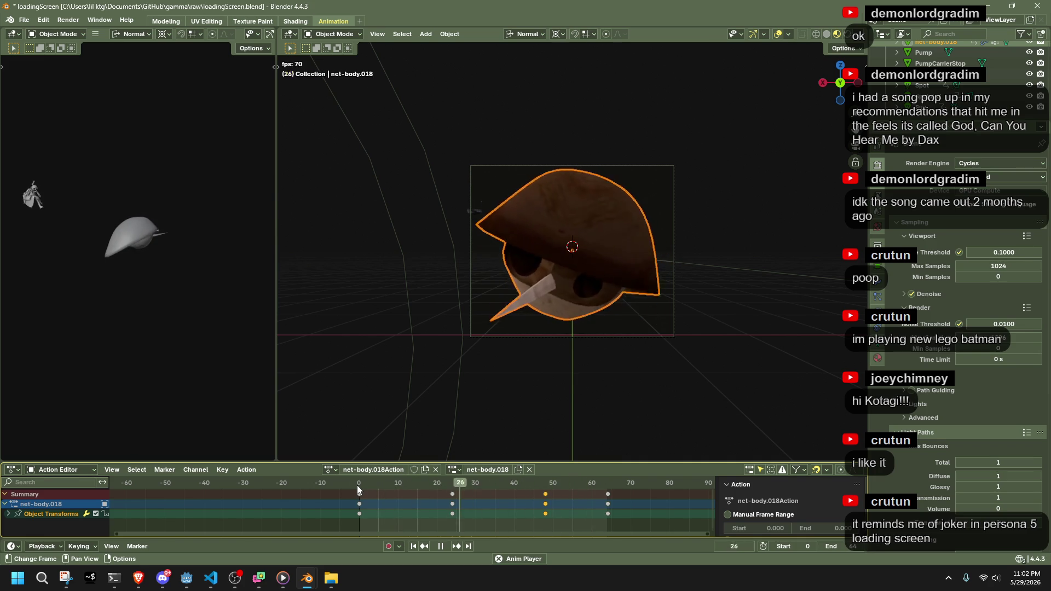
key("space")
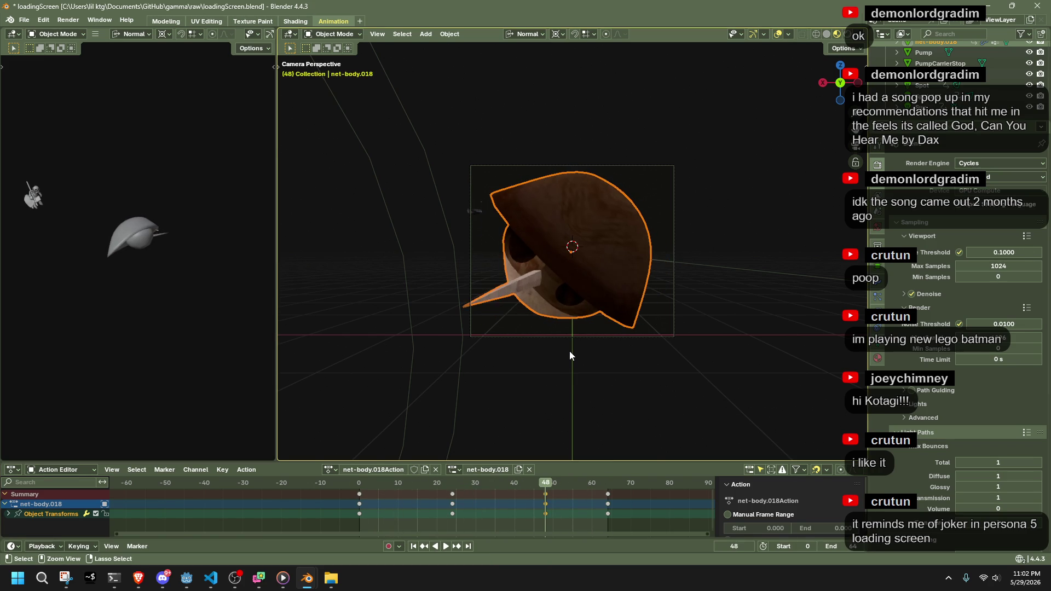
Undo the extra frame-48 tilt and replay the animation from frame 0
key("alt+r")
key("i")
left_click_drag(405, 482, 361, 481)
key("space")
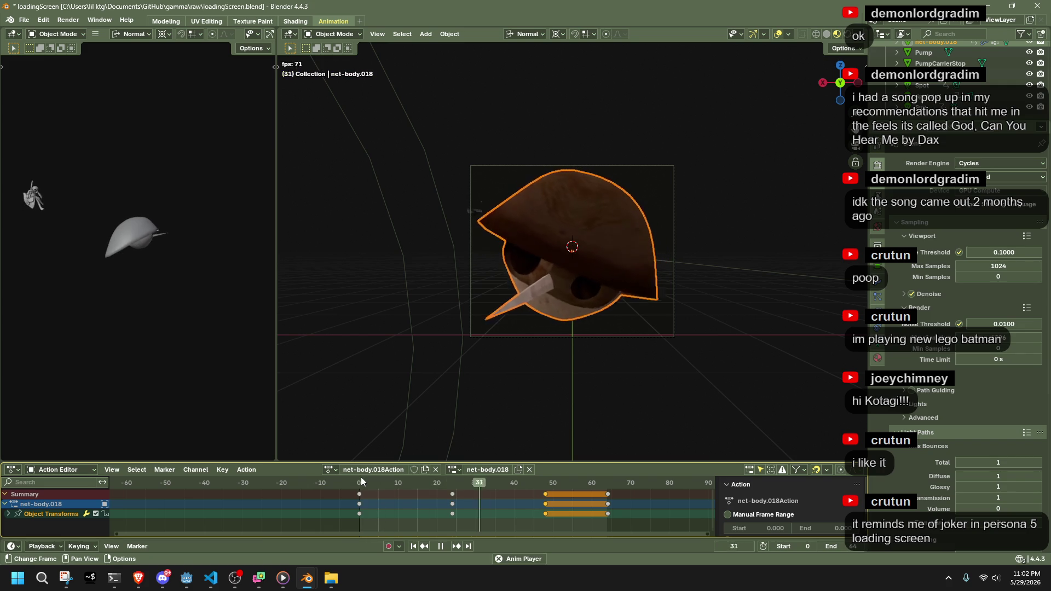
key("space")
Move the frame-24 tilt keyframes to frame 12 and check the playback
left_click(449, 492)
left_click(358, 484)
key("space")
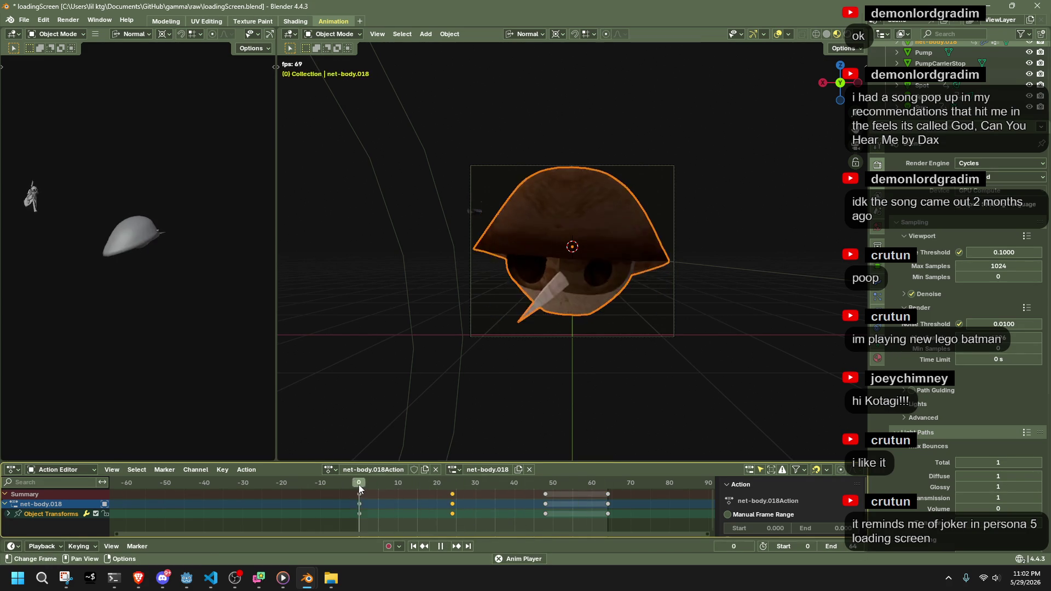
key("space")
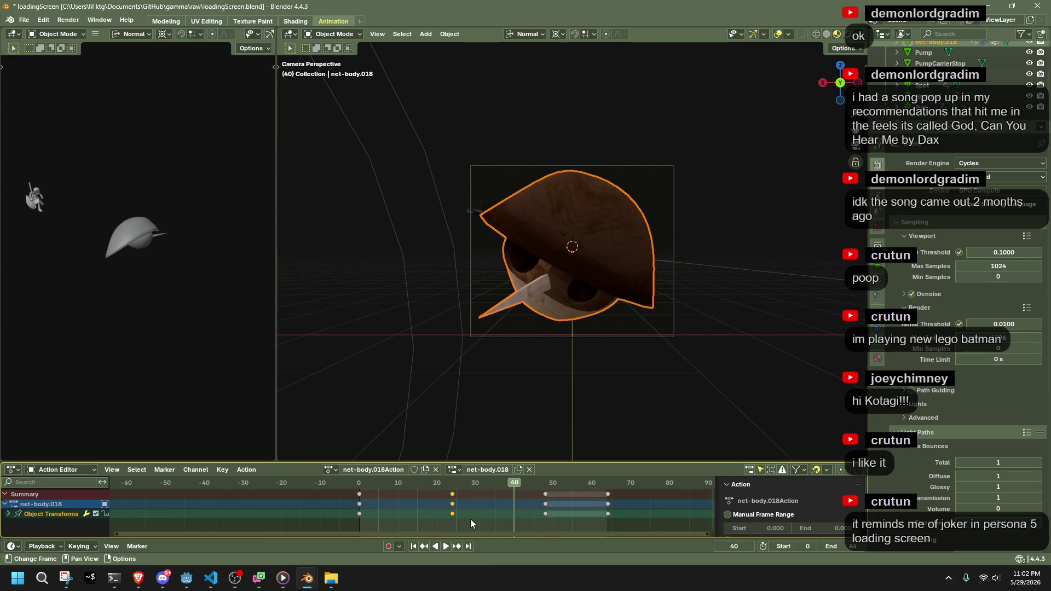
key("g")
left_click(384, 503)
left_click(359, 484)
left_click_drag(358, 487, 406, 491)
key("g")
left_click(408, 499)
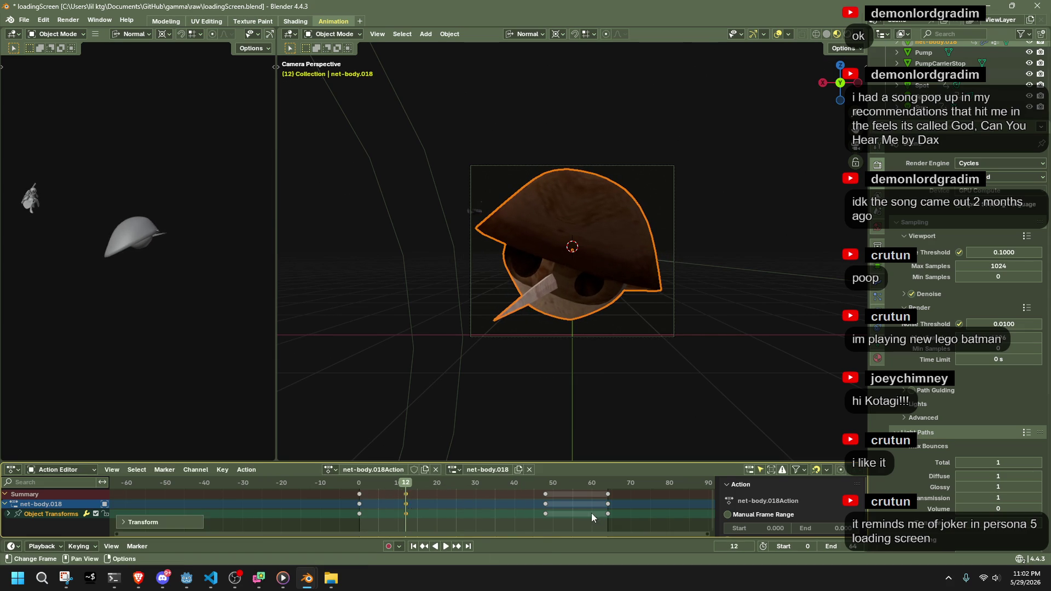
key("space")
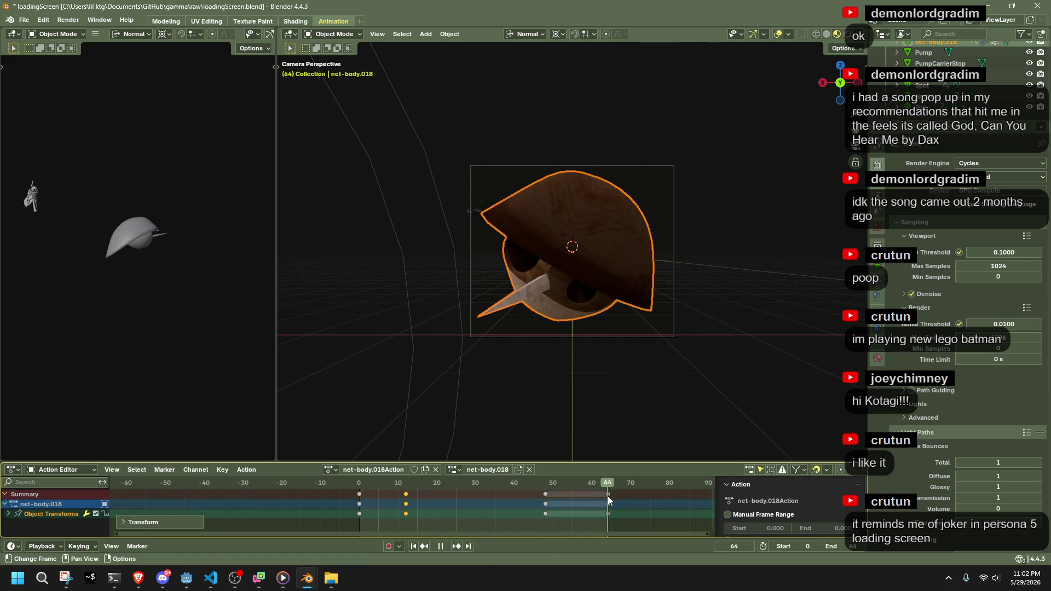
key("space")
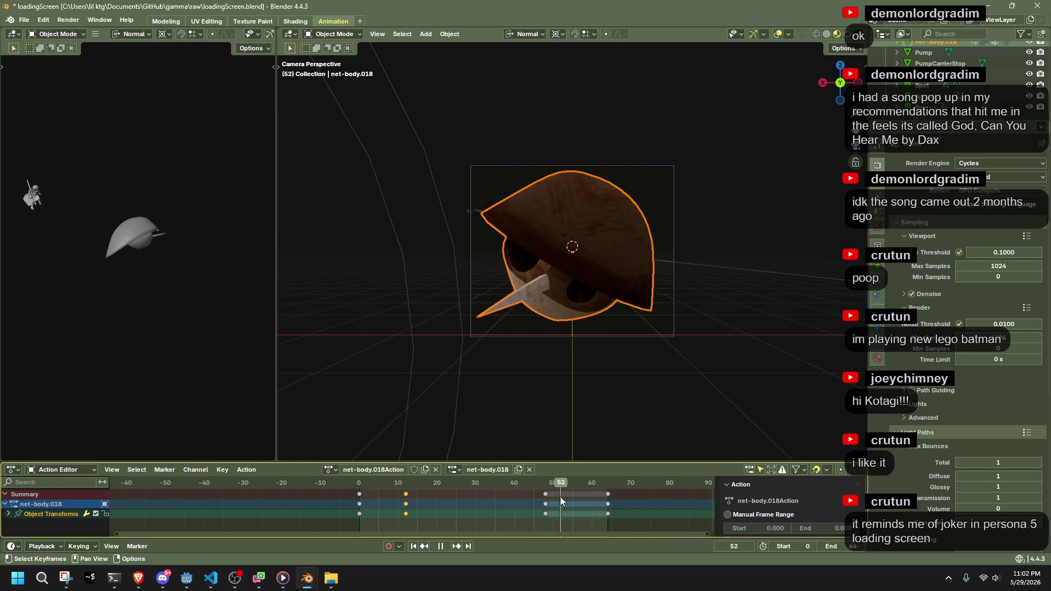
Shift the frame-48 keyframes to frame 52 to start the final hold
key("space")
left_click_drag(555, 523, 535, 488)
key("g")
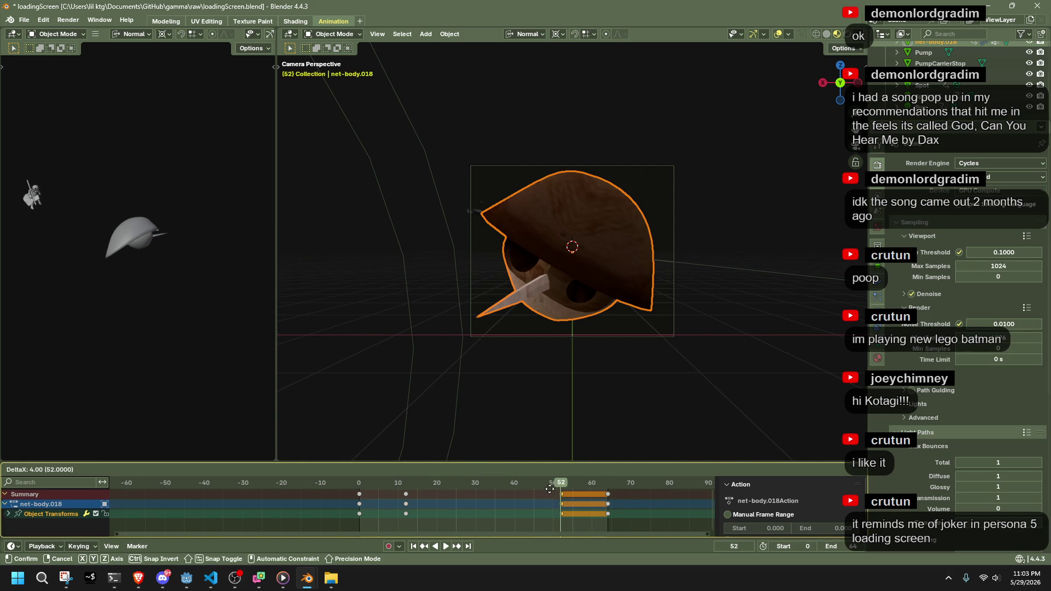
left_click(549, 489)
Deselect the body and save loadingScreen.blend
left_click(531, 440)
key("ctrl+s")
left_click(79, 20)
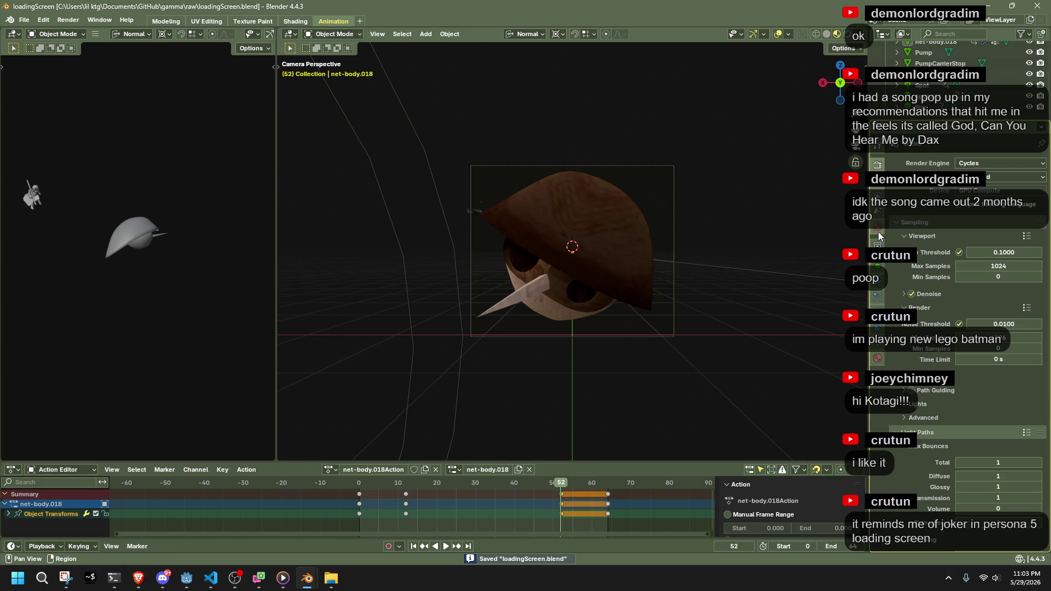
Look through the Render and Output properties to review the 64 px PNG settings
left_click(878, 163)
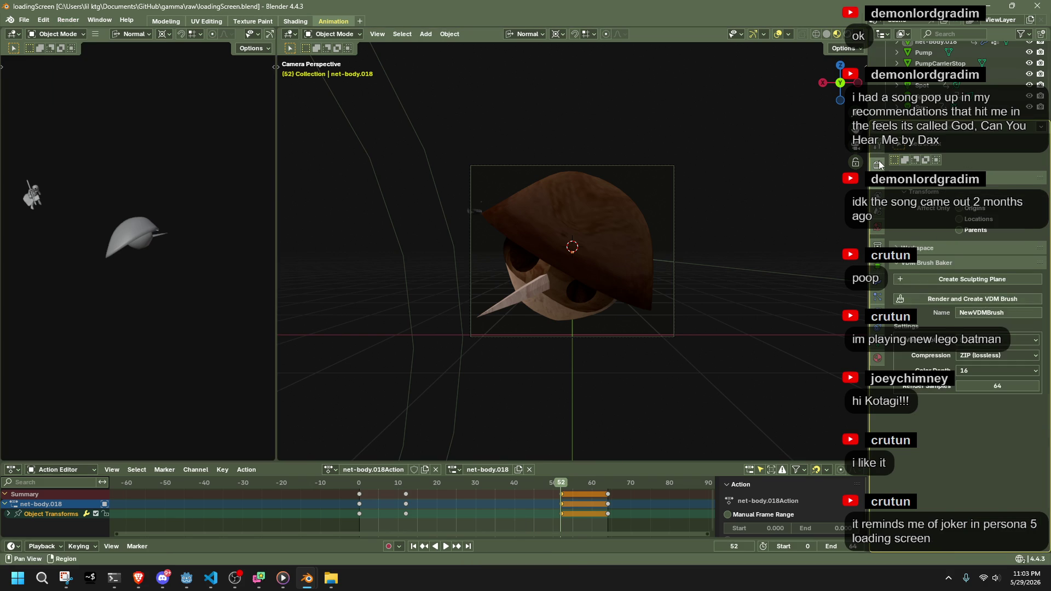
left_click(879, 162)
scroll(971, 350, "down", 5)
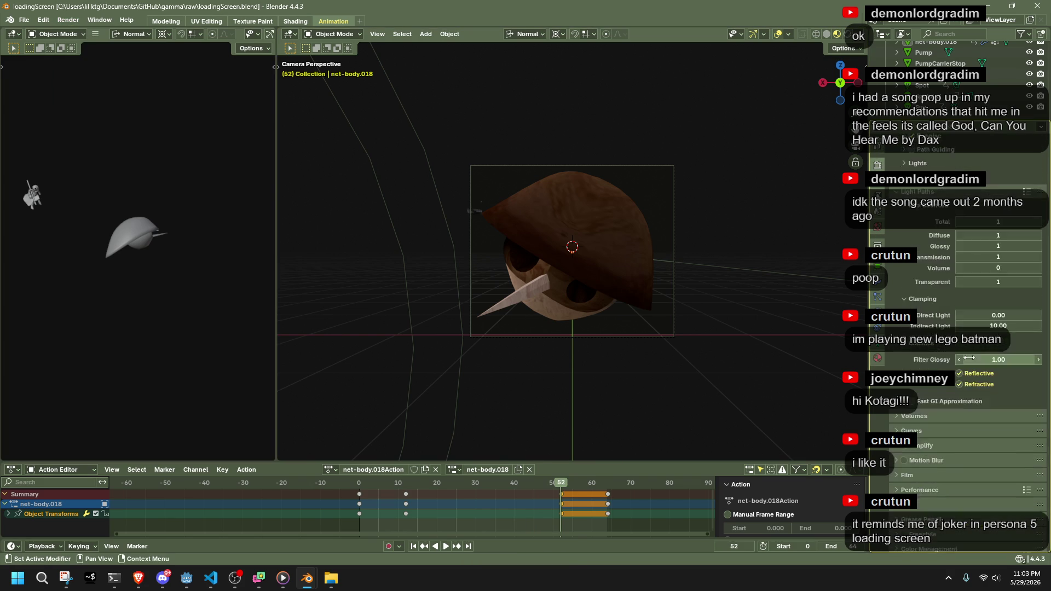
scroll(968, 357, "up", 7)
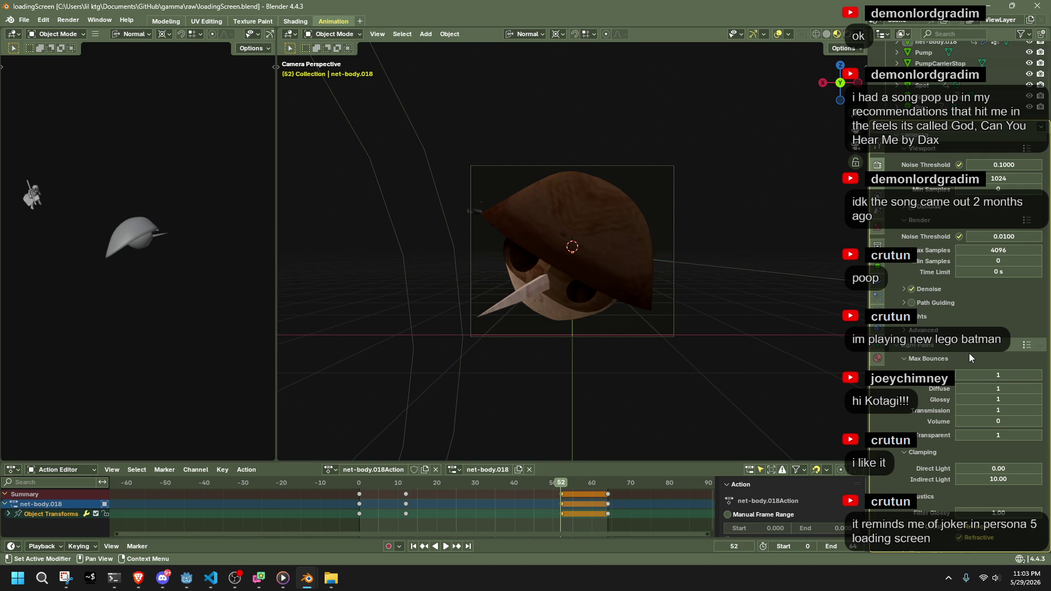
scroll(969, 355, "up", 4)
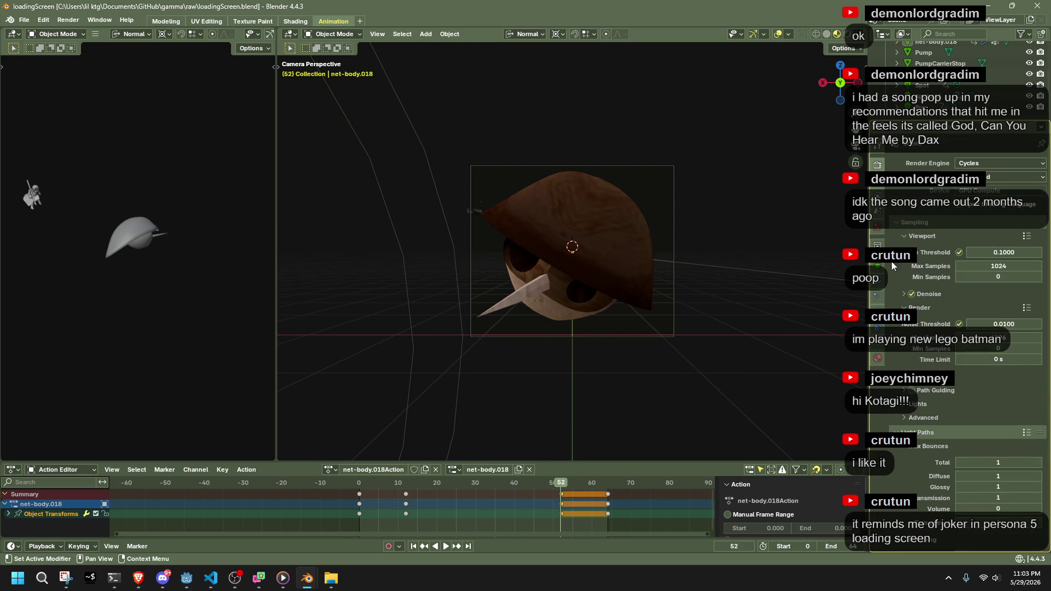
left_click(877, 174)
Collapse the Sampling and Light Paths panels and browse for the render output folder
left_click(876, 151)
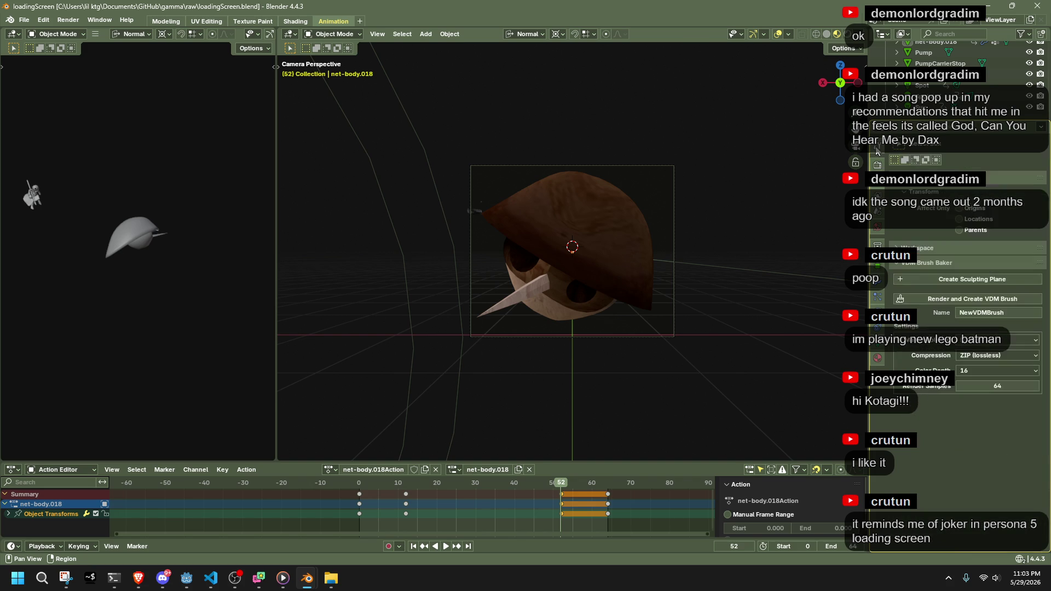
left_click(878, 163)
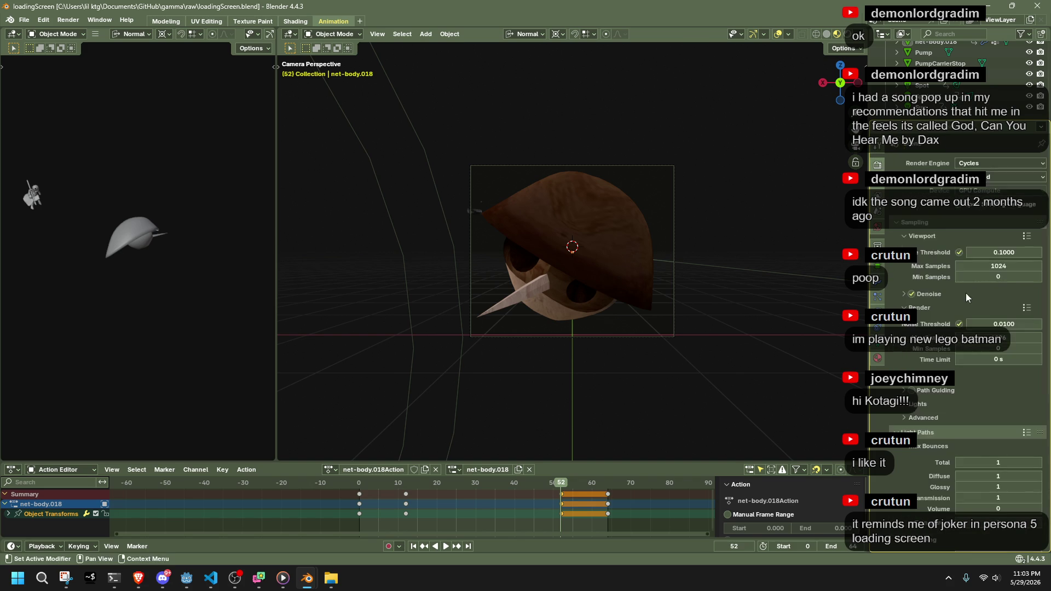
scroll(951, 290, "down", 5)
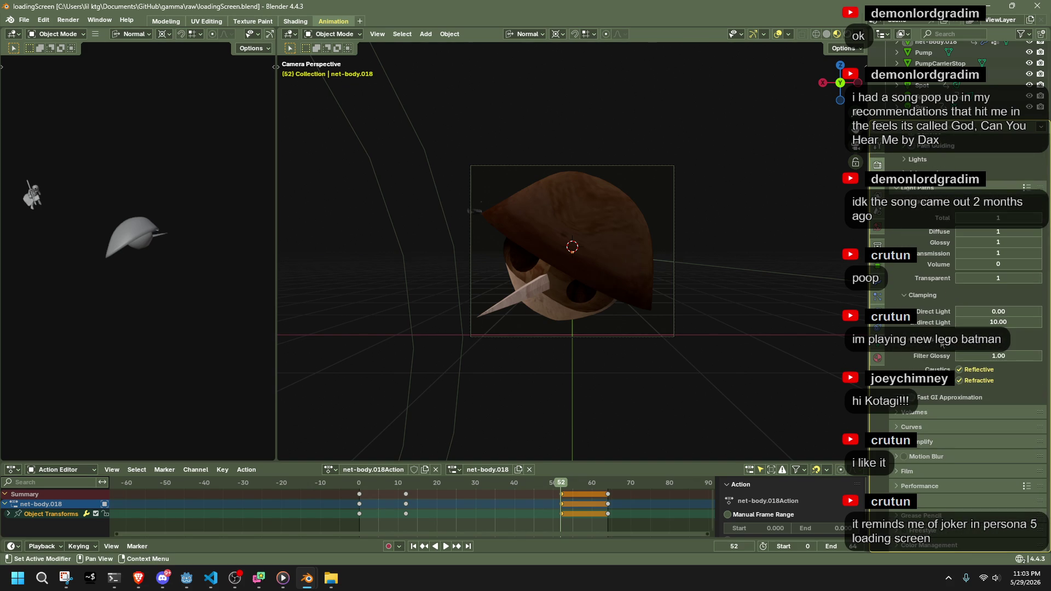
scroll(940, 333, "up", 5)
left_click(898, 223)
left_click(892, 224)
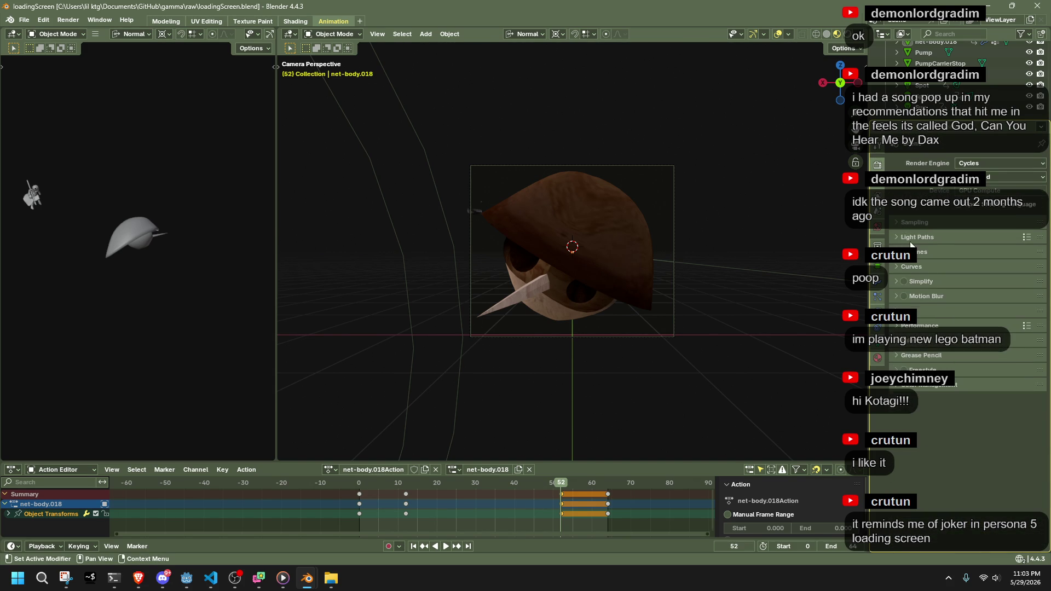
left_click(877, 244)
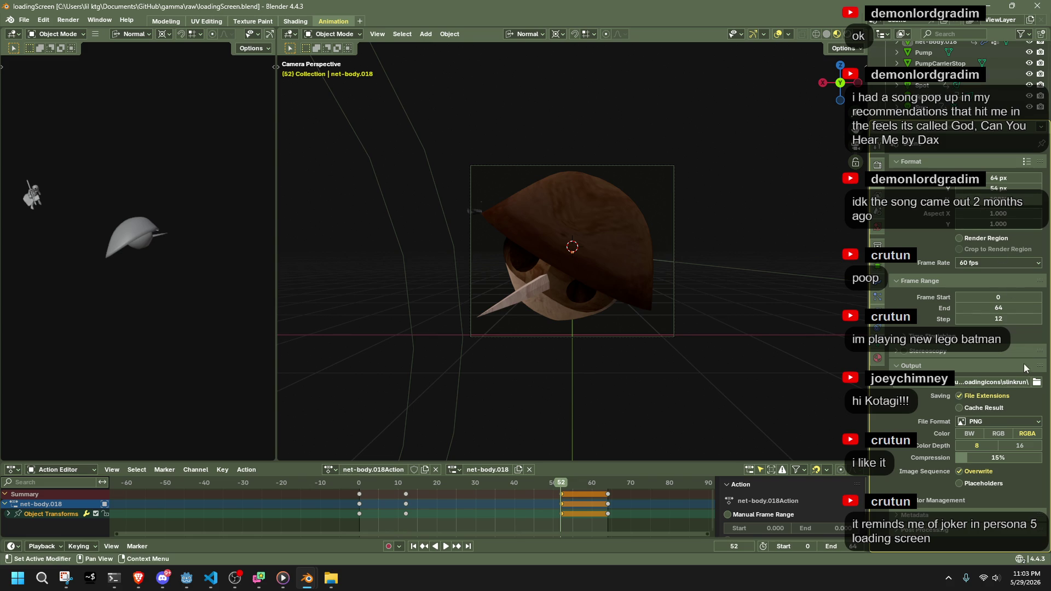
left_click(1036, 385)
Go to the loadingicons\nail folder and delete its old PNG frames
left_click(598, 112)
double_click(598, 112)
key("BackSpace")
key("Return")
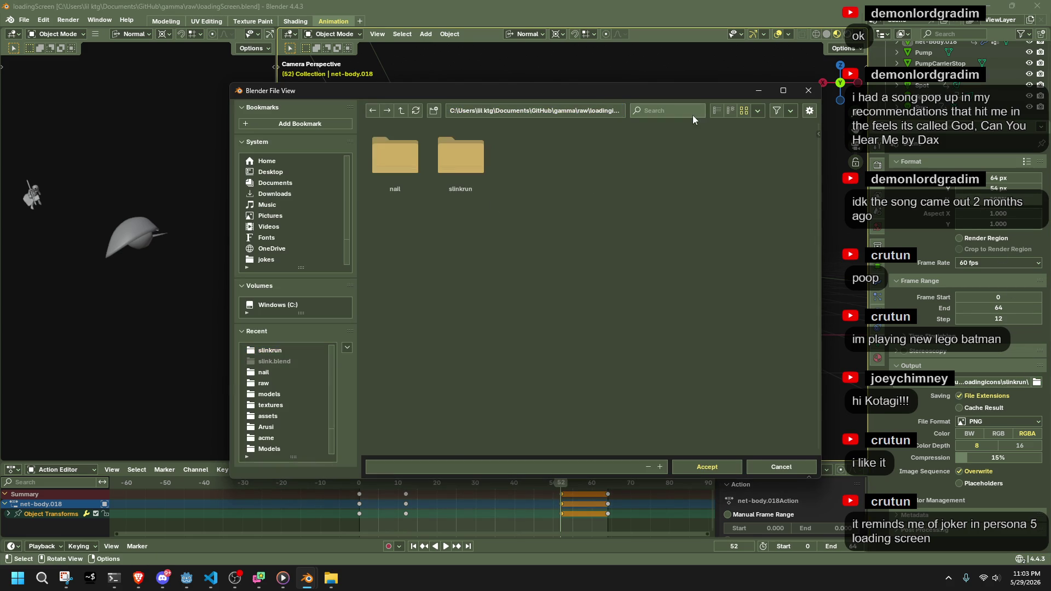
double_click(386, 162)
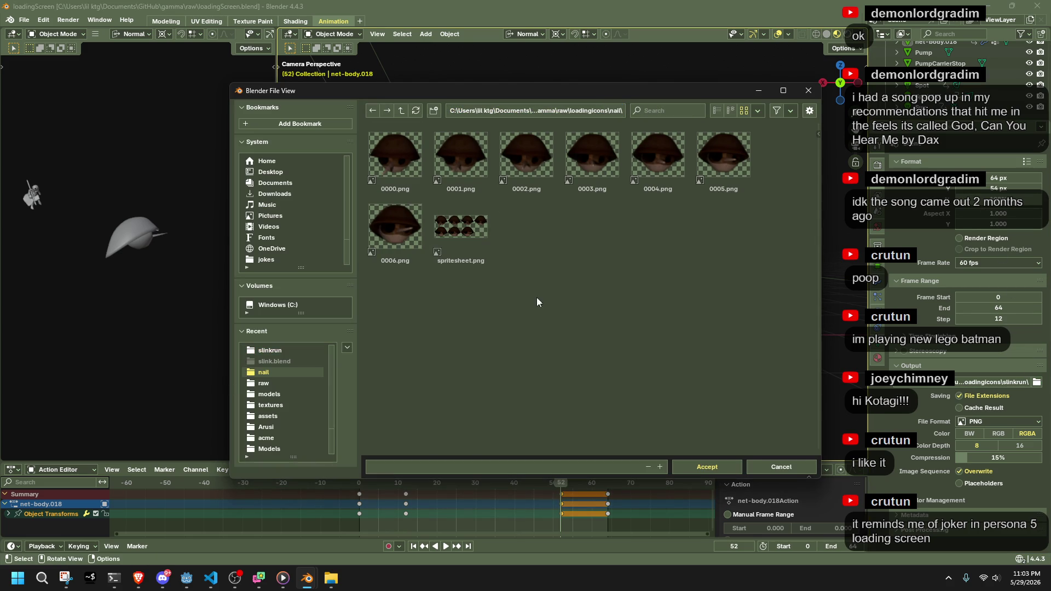
key("a")
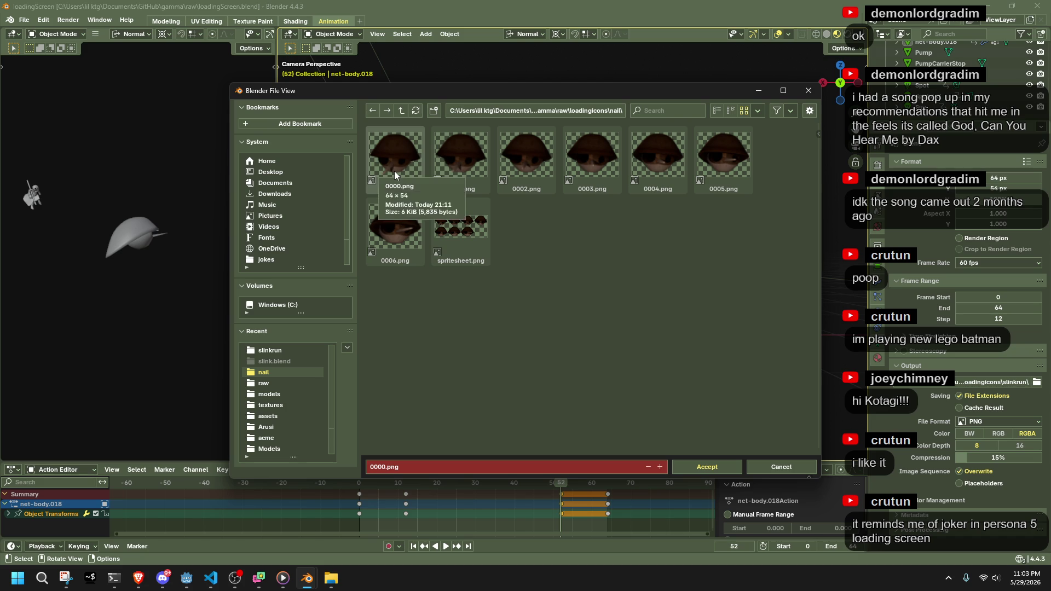
key("Delete")
left_click(394, 171)
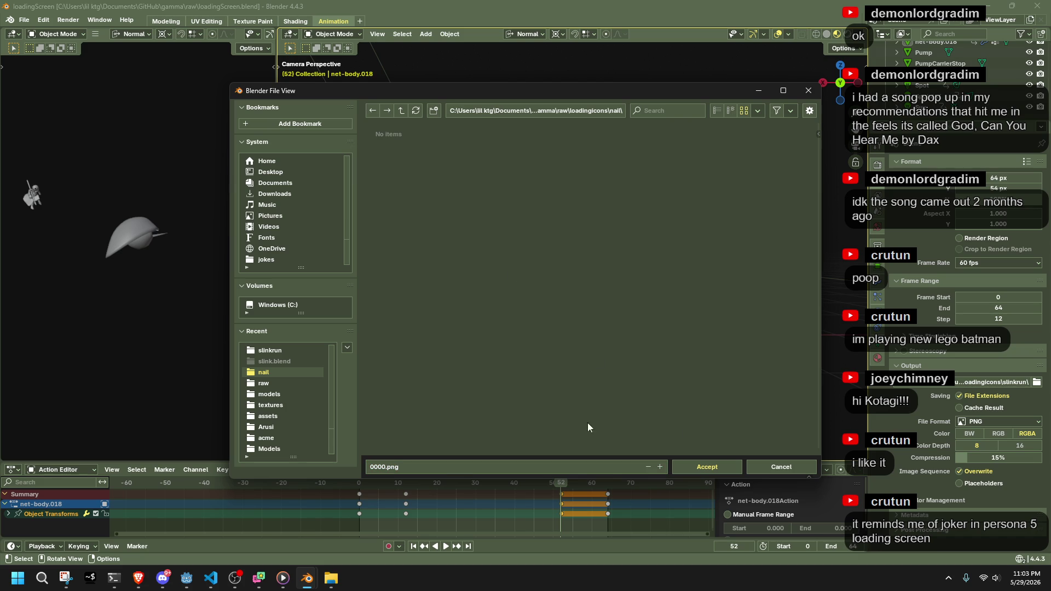
Reopen the output browser and accept loadingicons\nail as the output folder
left_click(761, 468)
left_click(1035, 382)
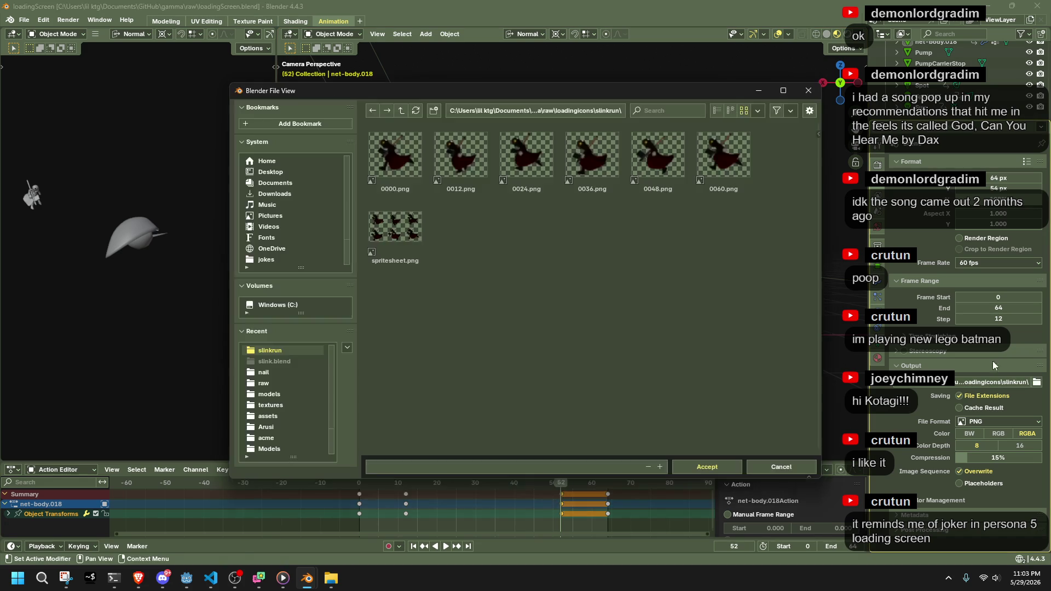
left_click_drag(621, 110, 591, 111)
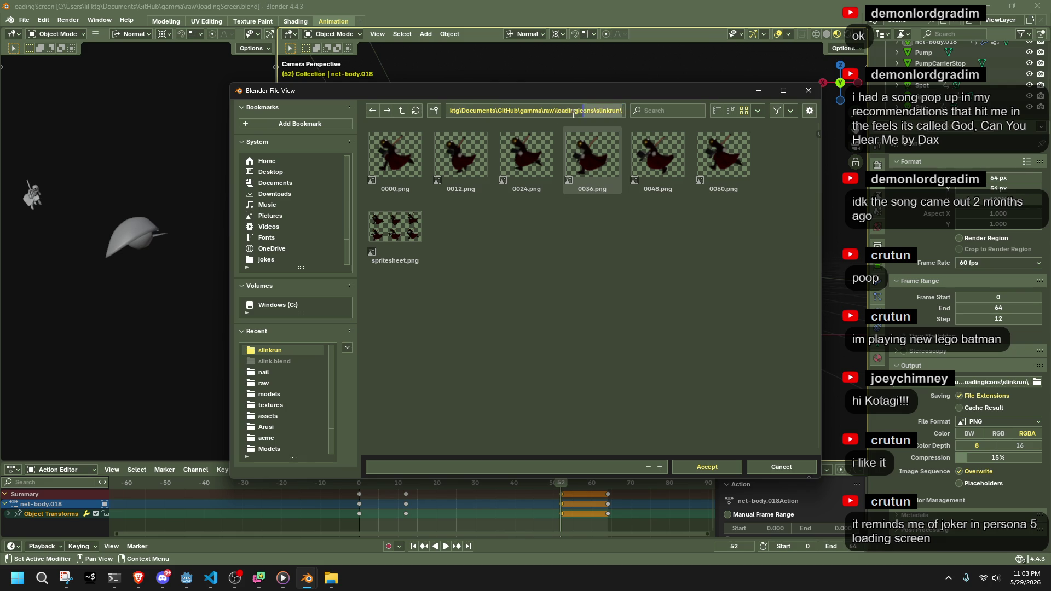
key("BackSpace")
key("Return")
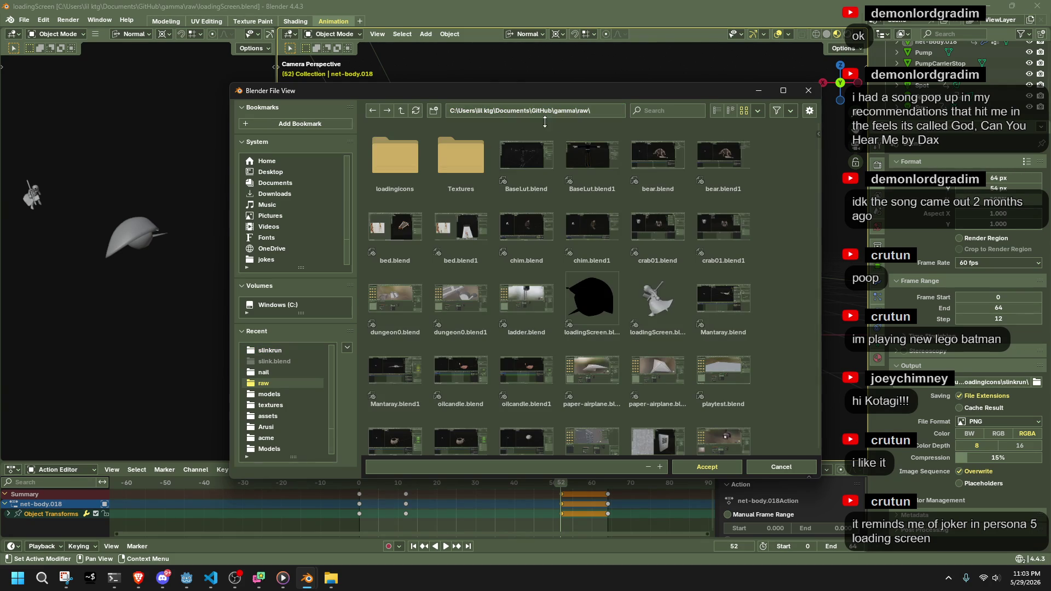
double_click(396, 172)
double_click(396, 171)
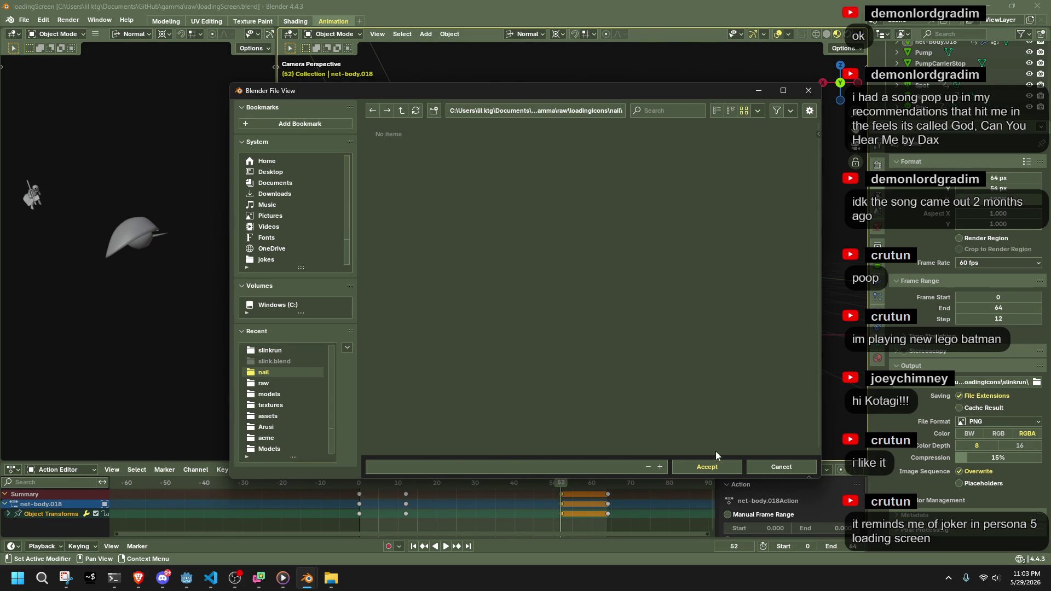
left_click(715, 467)
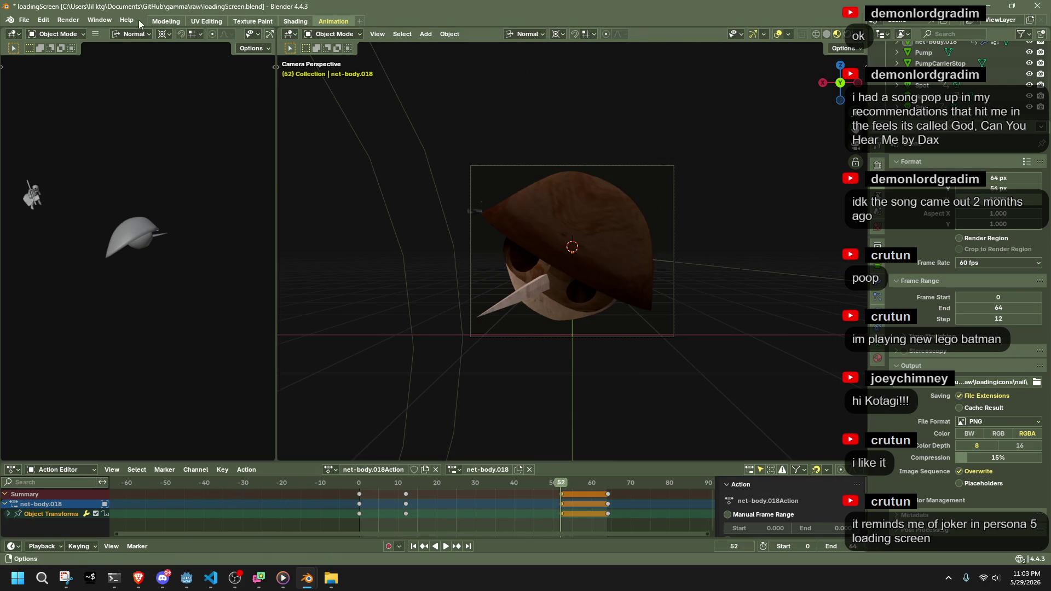
Save the file and render the whole animation to PNG frames
key("ctrl+s")
left_click(68, 20)
left_click(74, 45)
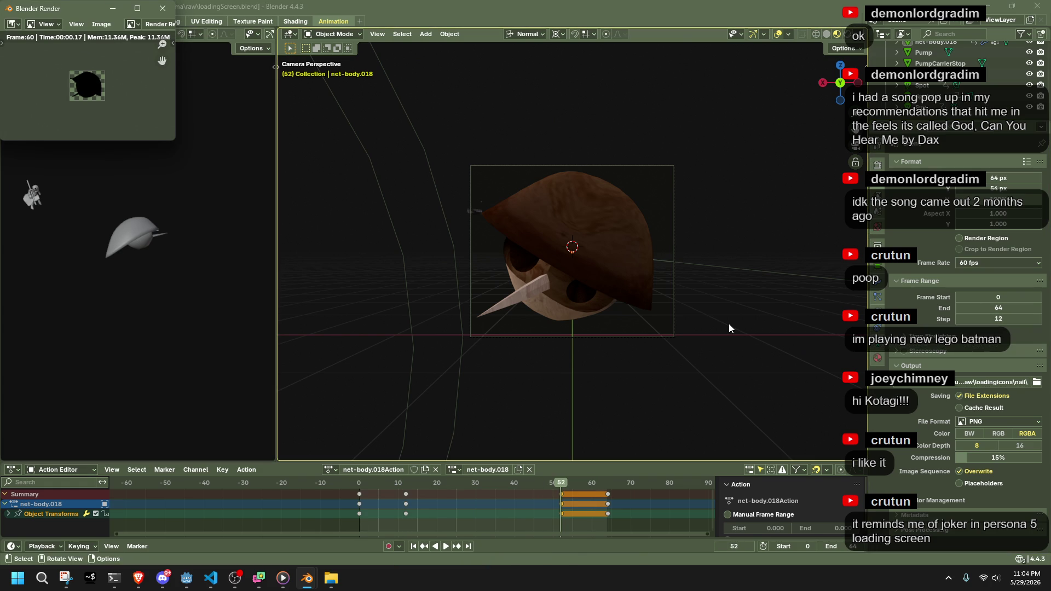
Close the render window and preview the lit scene and its animation playback
left_click(161, 8)
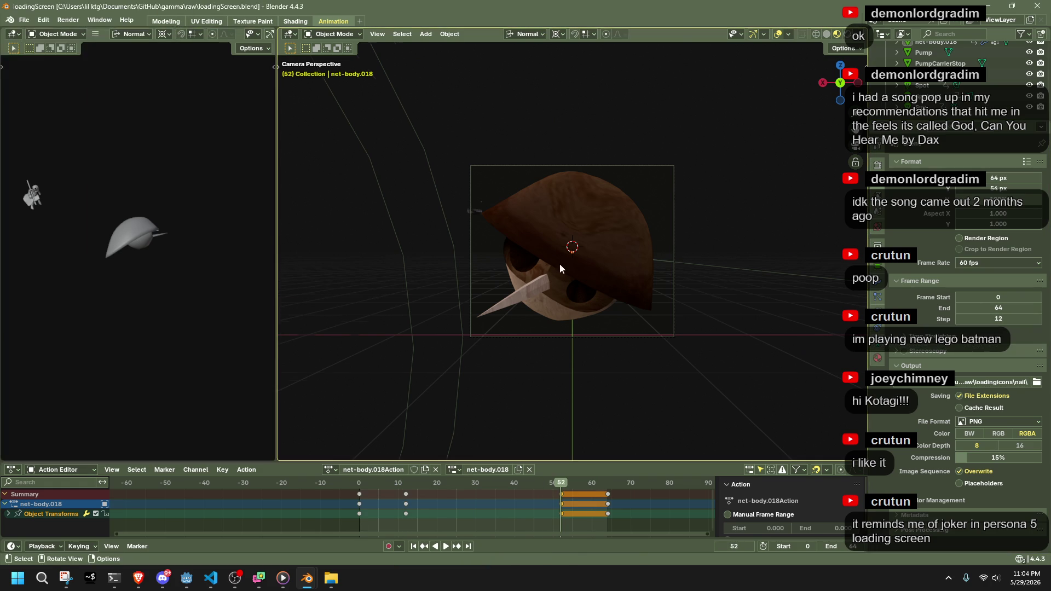
scroll(560, 264, "down", 4)
left_click(846, 35)
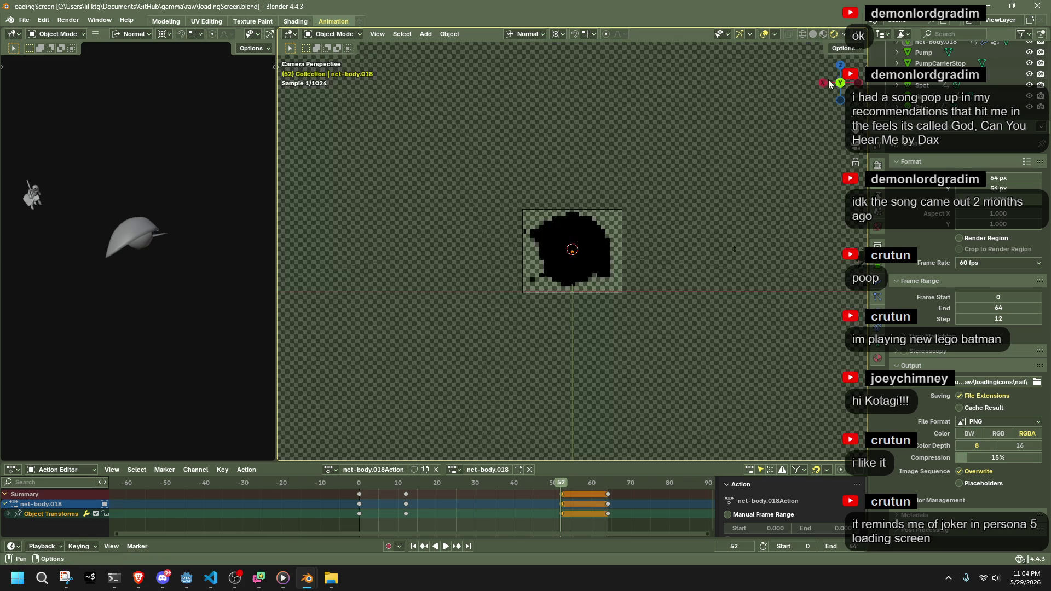
left_click(823, 34)
mouse_move(660, 230)
middle_mouse_down()
mouse_move(699, 290)
mouse_move(722, 257)
middle_mouse_up()
scroll(721, 252, "down", 5)
mouse_move(685, 201)
middle_mouse_down()
mouse_move(742, 221)
mouse_move(648, 219)
middle_mouse_up()
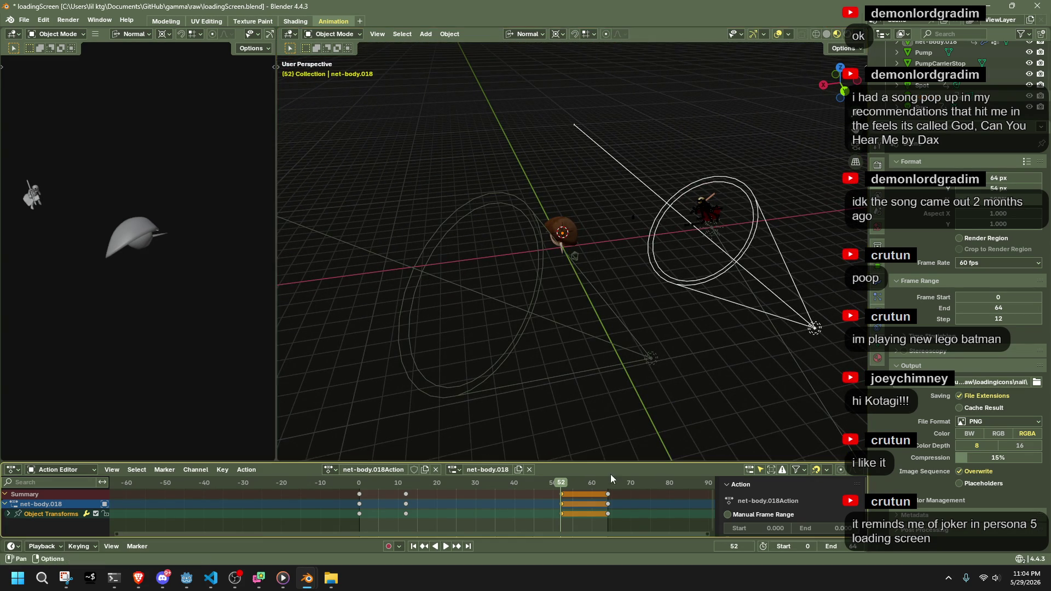
key("space")
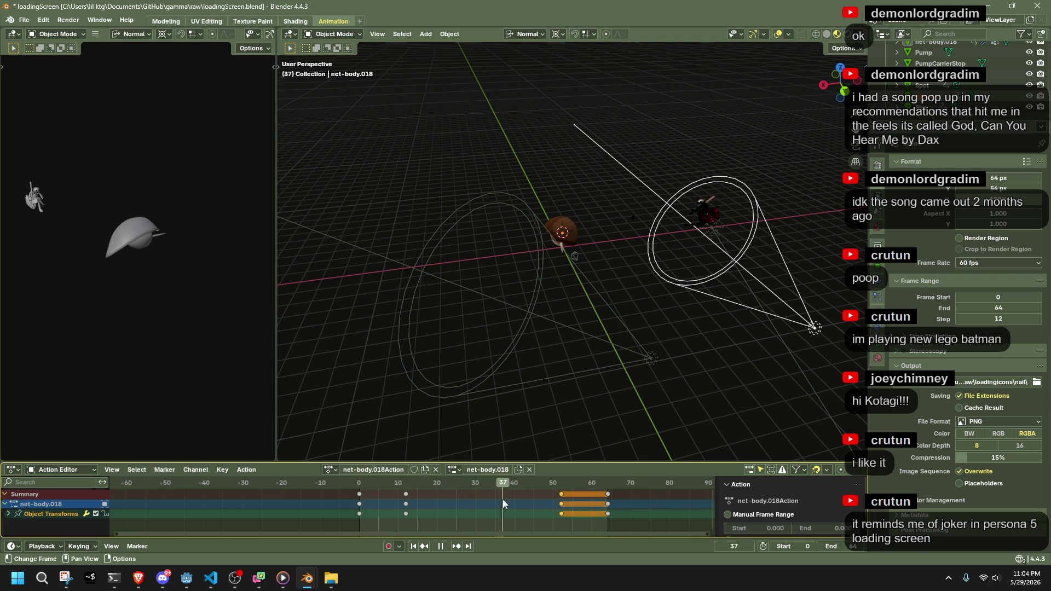
key("space")
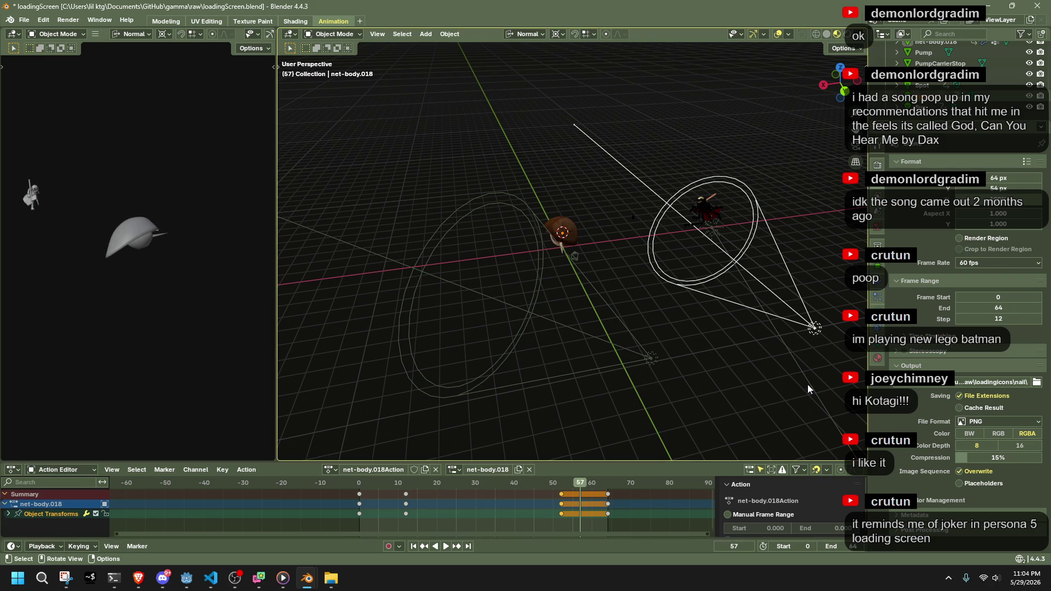
Move the Spot.001 light's keyframes to frame 0
left_click(813, 330)
key("g")
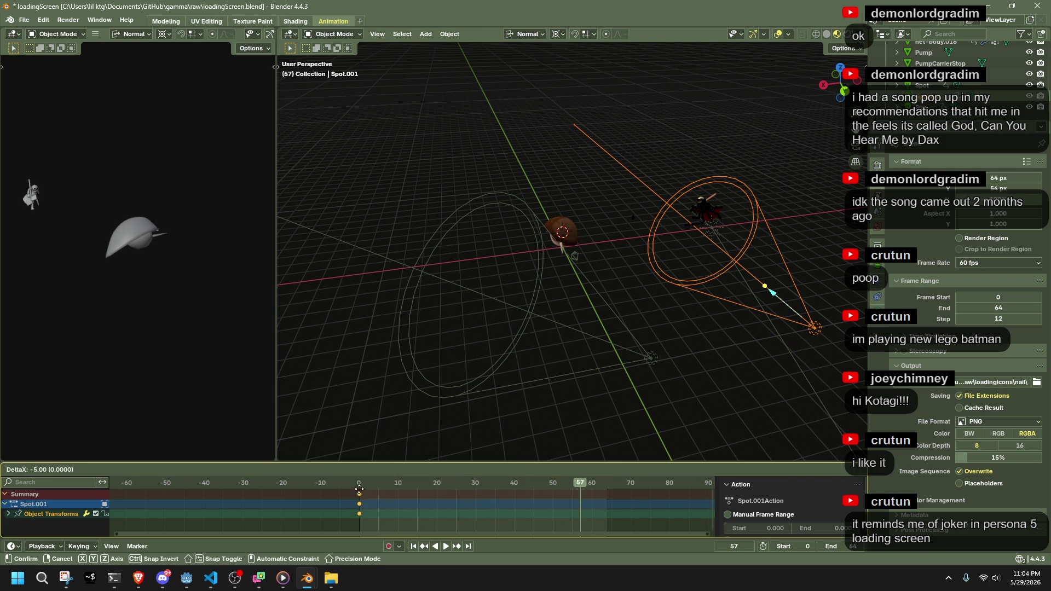
left_click(359, 489)
left_click(359, 483)
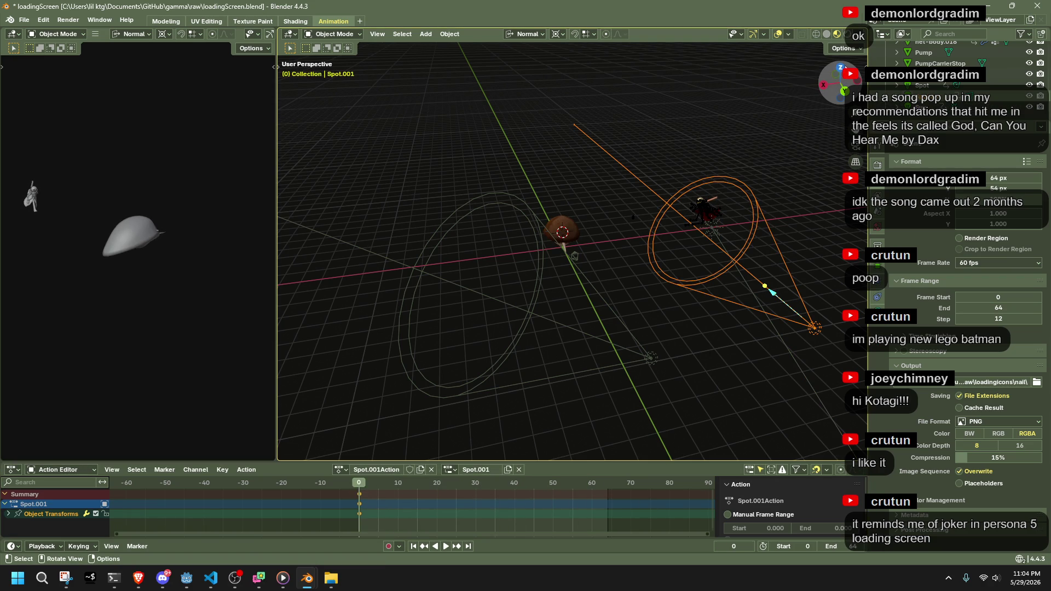
From the top view, move the spot light sideways along X
left_click(840, 67)
key("g")
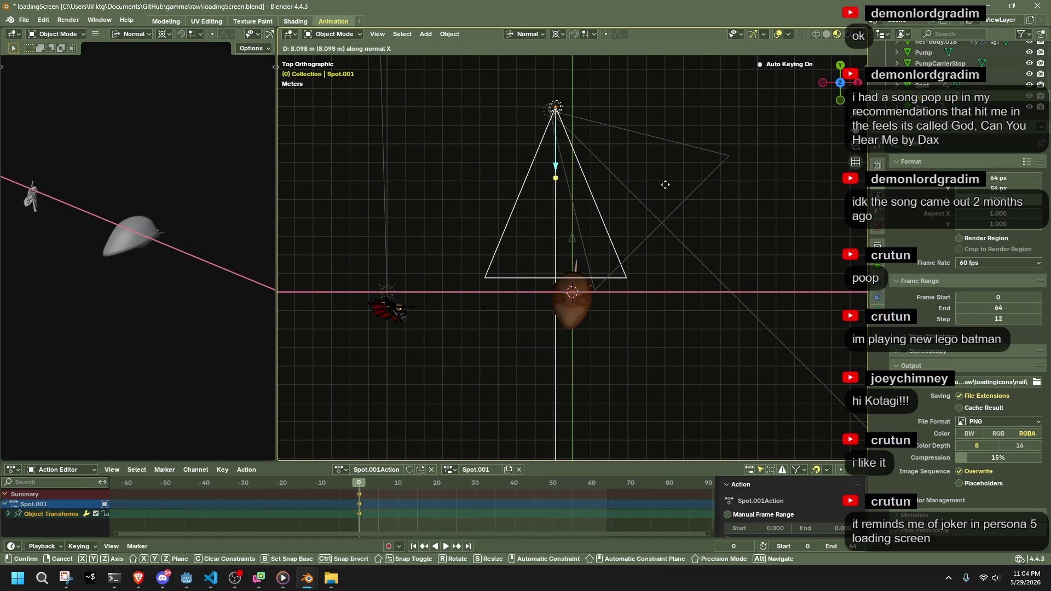
left_click(678, 186)
key("ctrl+z")
key("g")
key("x")
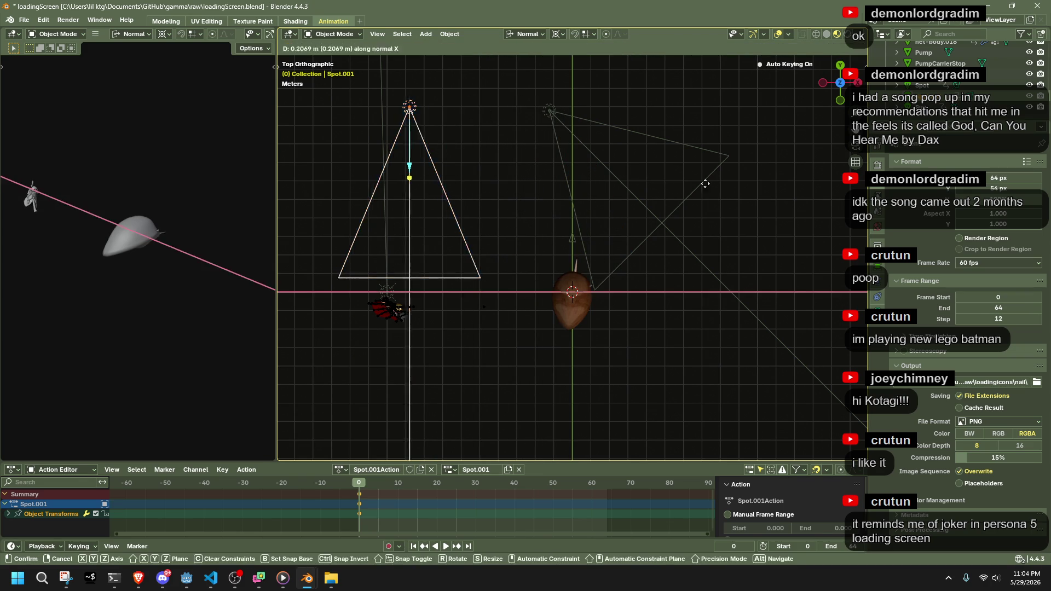
left_click(564, 178)
key("ctrl+z")
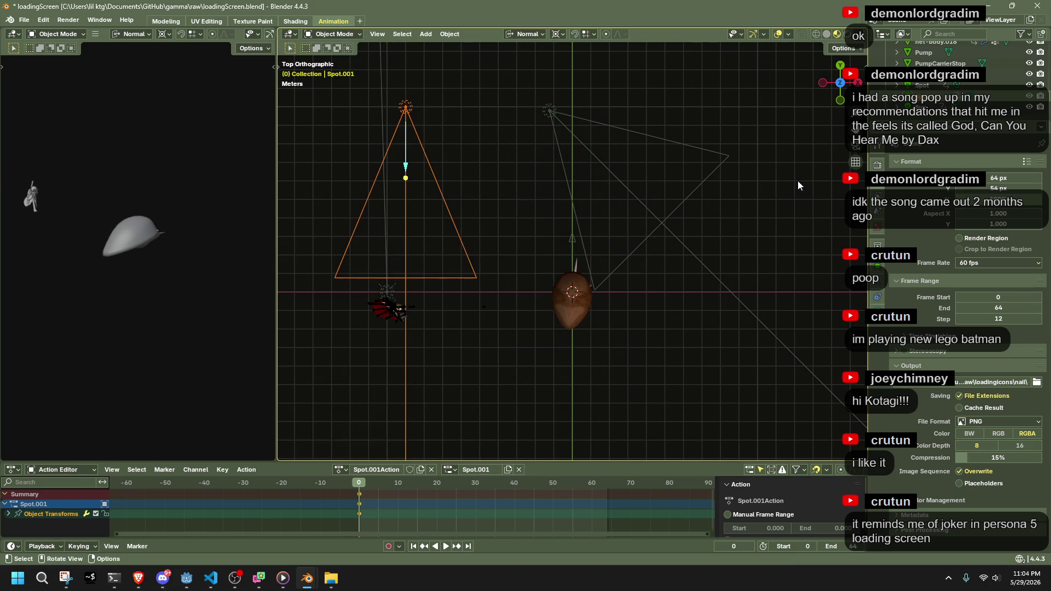
key("g")
key("x")
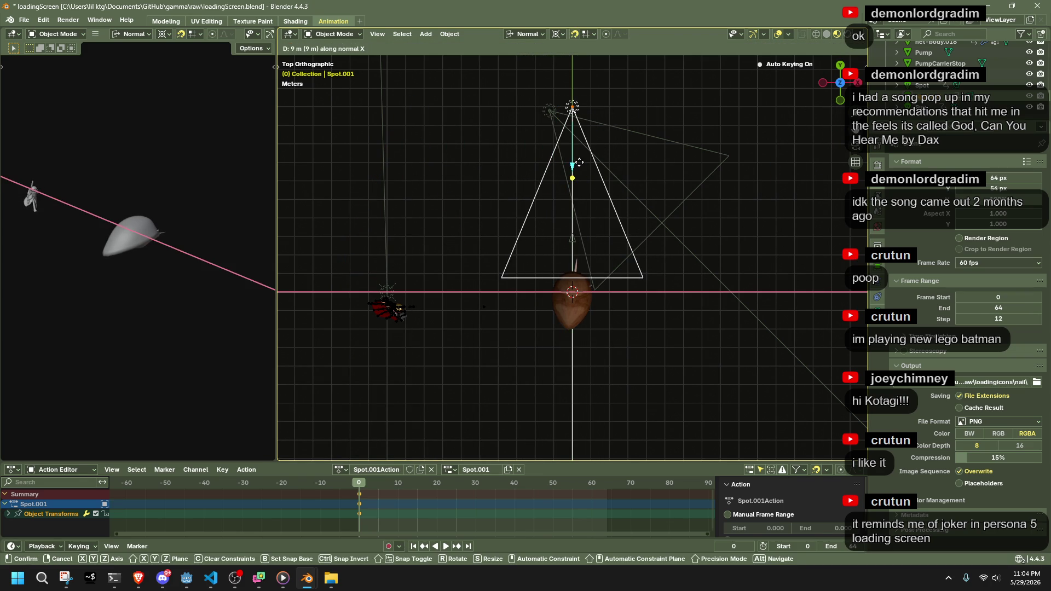
left_click(585, 164)
Move the Sun lamp sideways along X as well
left_click(389, 296)
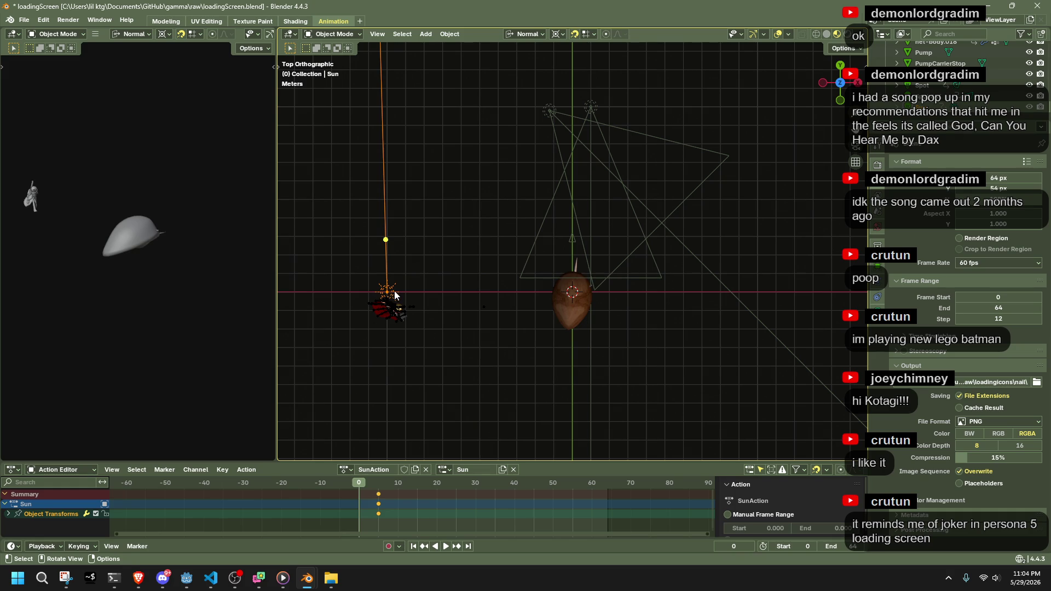
key("ctrl+z")
key("ctrl+z")
left_click(395, 296)
key("g")
key("x")
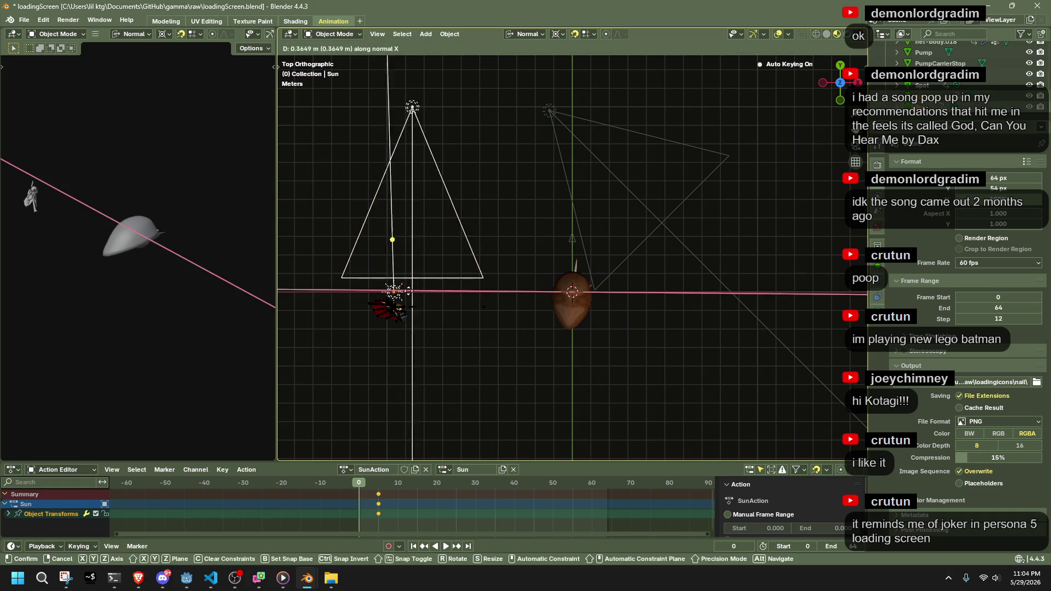
left_click(577, 297)
Orbit back into perspective and save loadingScreen.blend
mouse_move(547, 321)
middle_mouse_down()
mouse_move(710, 245)
mouse_move(709, 370)
middle_mouse_up()
key("ctrl+s")
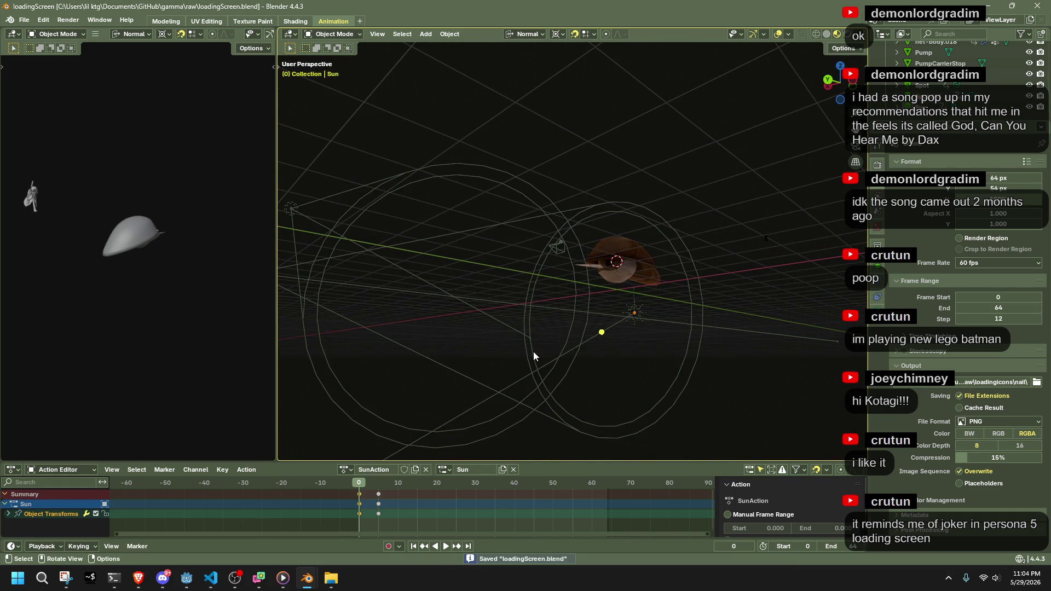
middle_click_drag(550, 350, 596, 305)
left_click(69, 20)
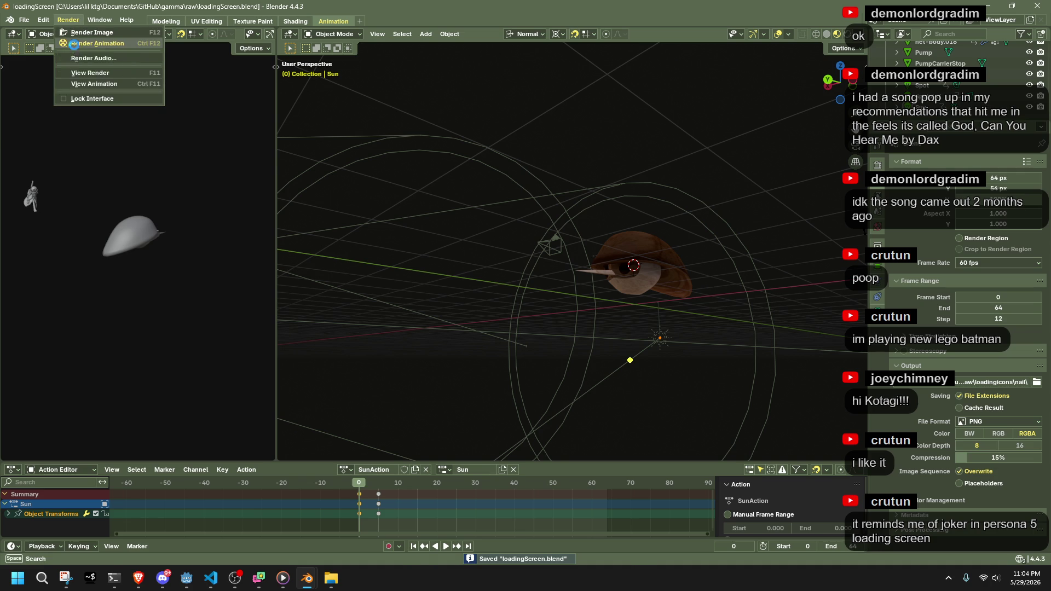
Run Render Animation for the 64px nail frames, then close the render window
left_click(74, 45)
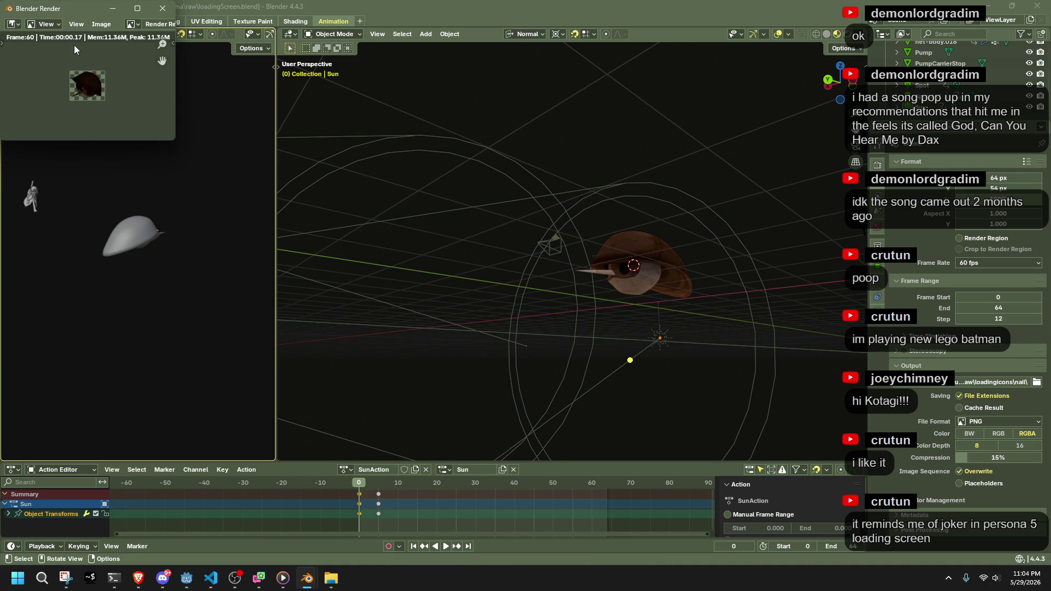
left_click(163, 8)
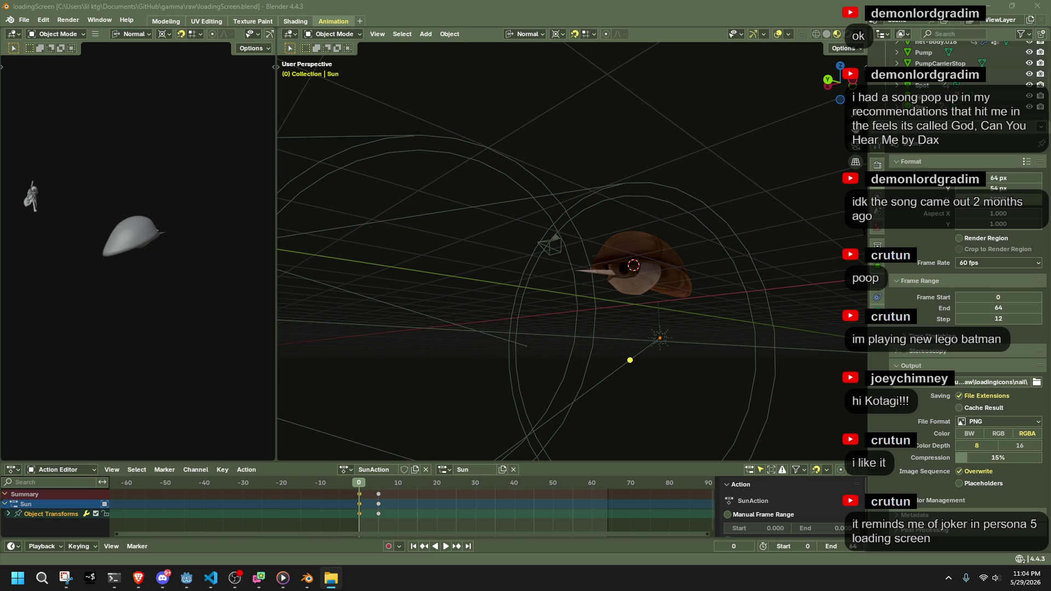
Rerun the magick montage command in the nail folder to build the 3x2 spritesheet.png
key("alt+Tab")
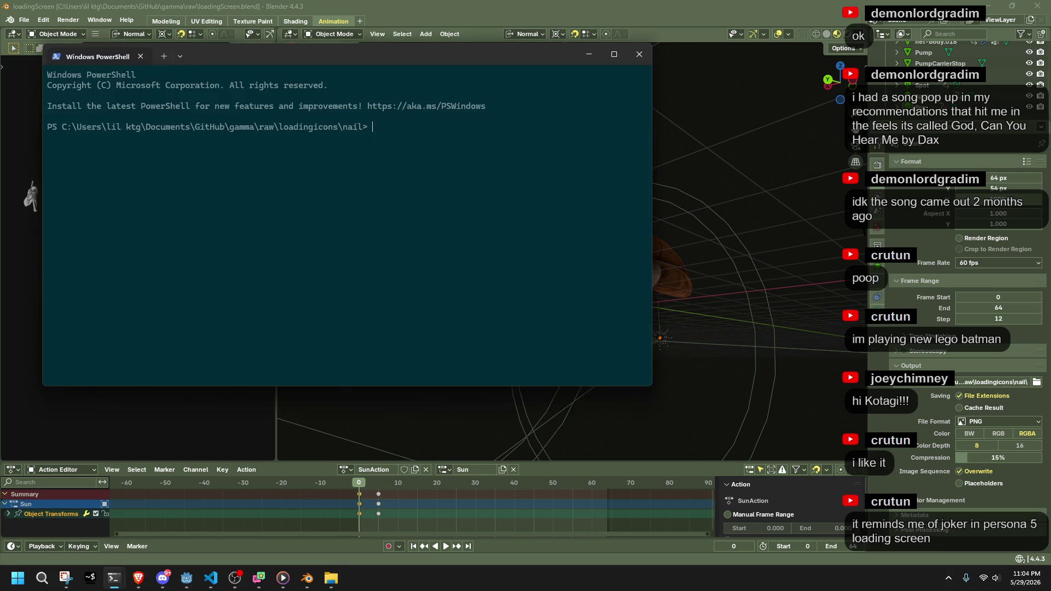
key("Up")
key("Return")
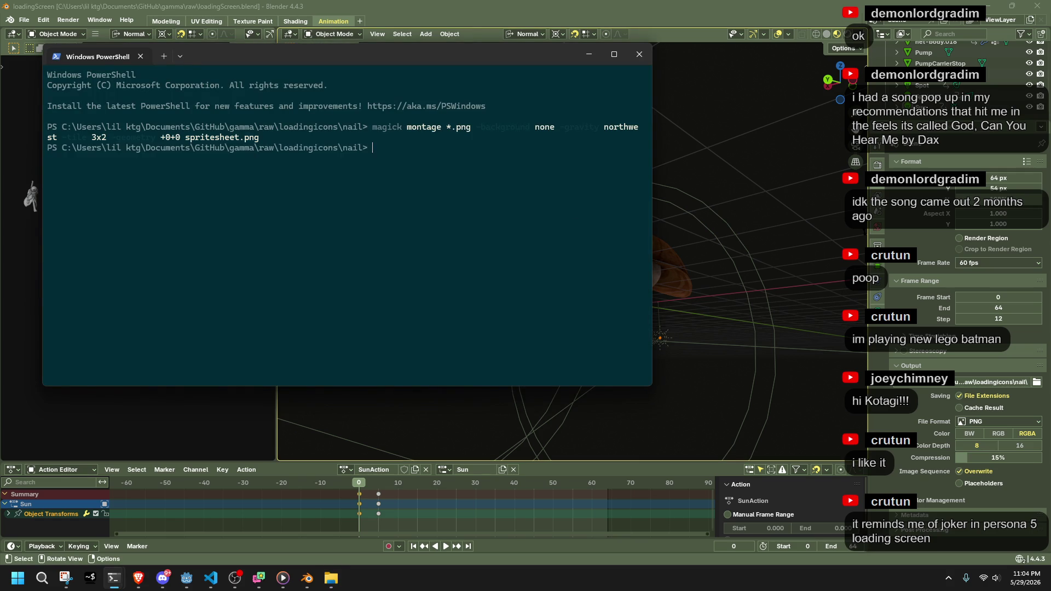
left_click(589, 53)
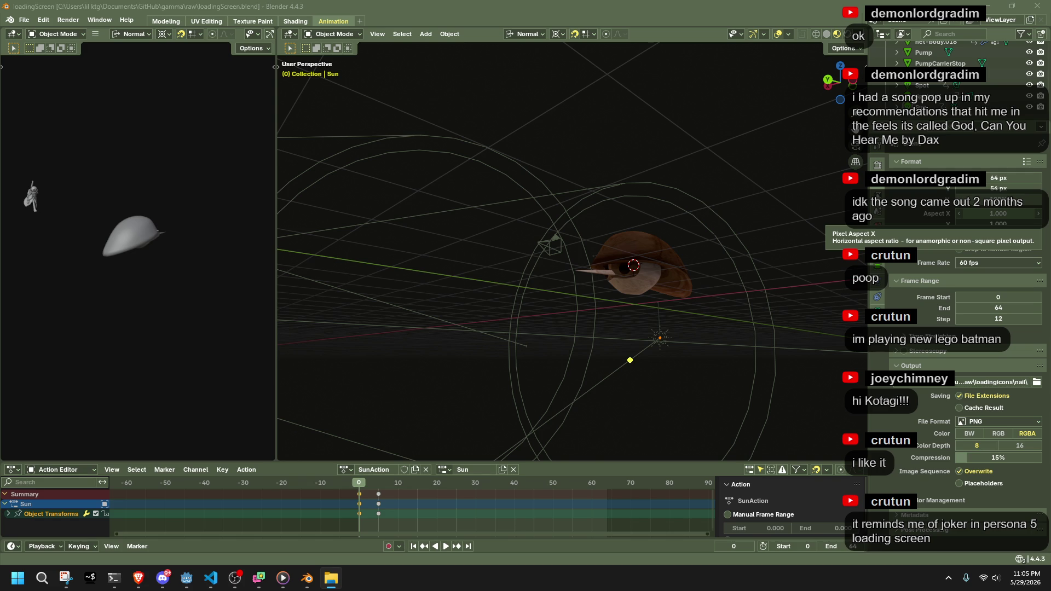
key("alt+Tab")
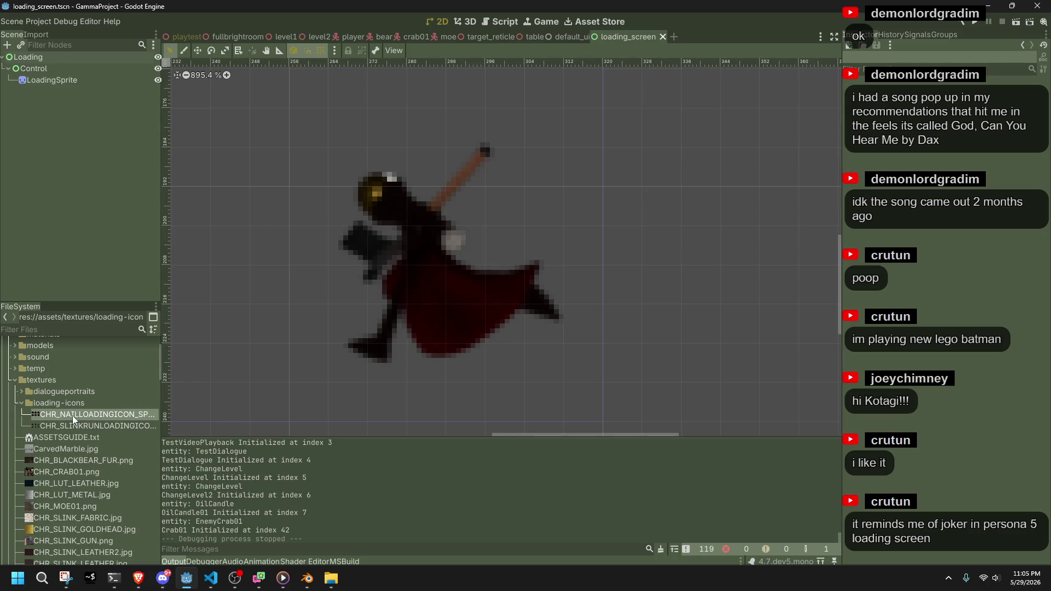
Drag the CHR_NAILLOADINGICON spritesheet onto LoadingSprite's Texture, then return to loadingScreen.blend
left_click(48, 81)
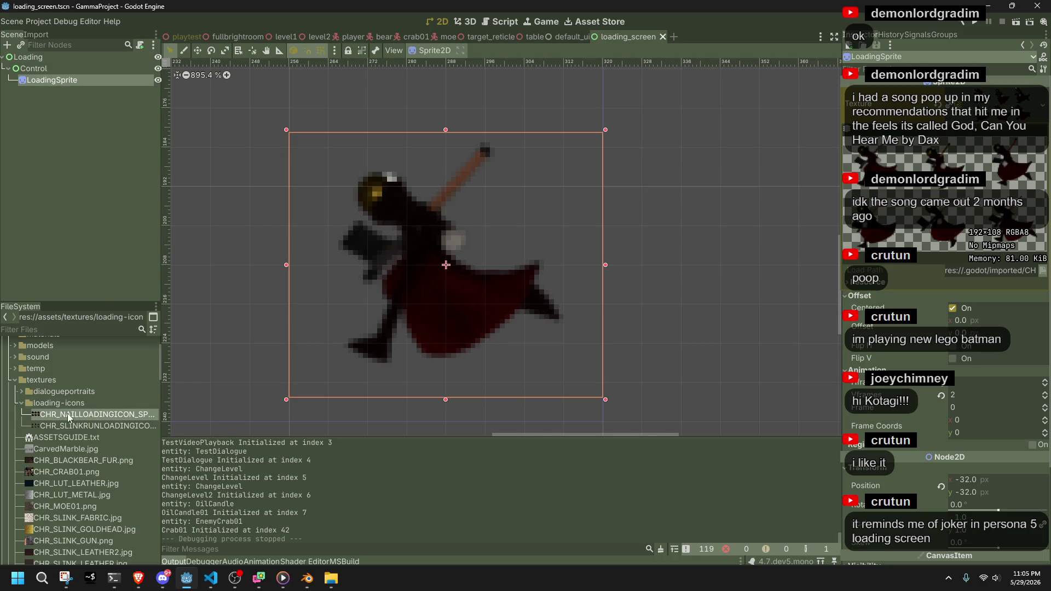
left_click_drag(93, 414, 941, 117)
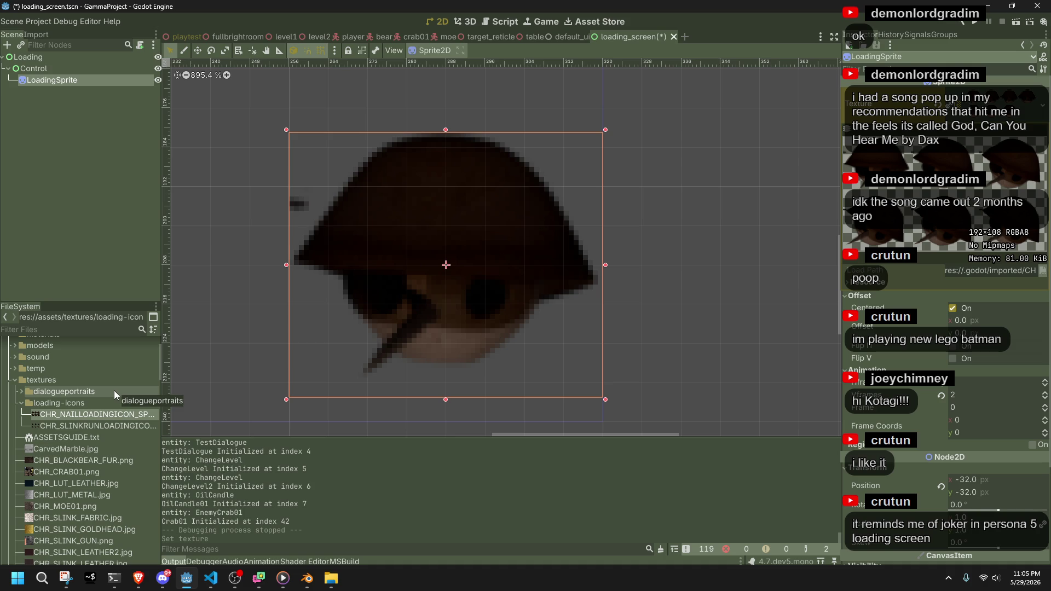
mouse_move(307, 578)
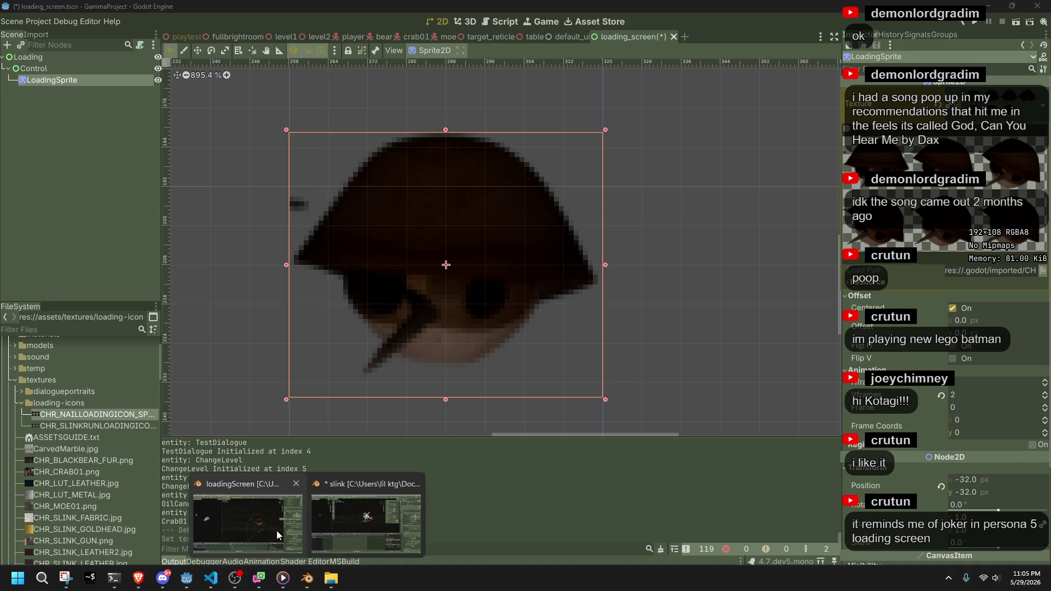
left_click(280, 530)
mouse_move(547, 340)
middle_mouse_down()
mouse_move(620, 292)
mouse_move(716, 318)
mouse_move(556, 266)
middle_mouse_up()
scroll(557, 266, "up", 10)
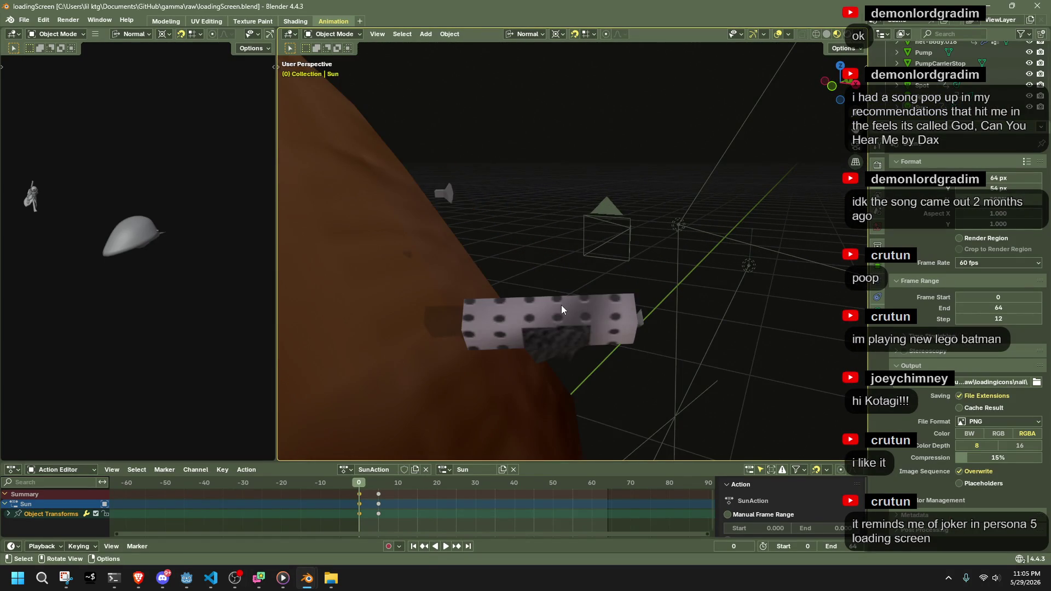
Delete the dotted Pump block and save loadingScreen.blend
left_click(561, 310)
key("Delete")
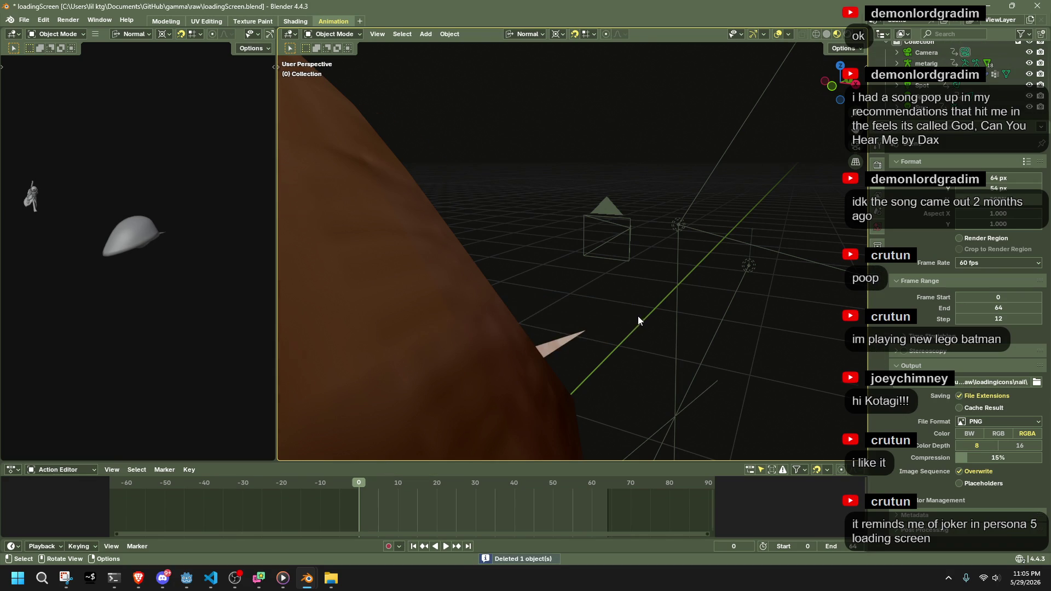
scroll(639, 317, "down", 6)
scroll(930, 77, "up", 1)
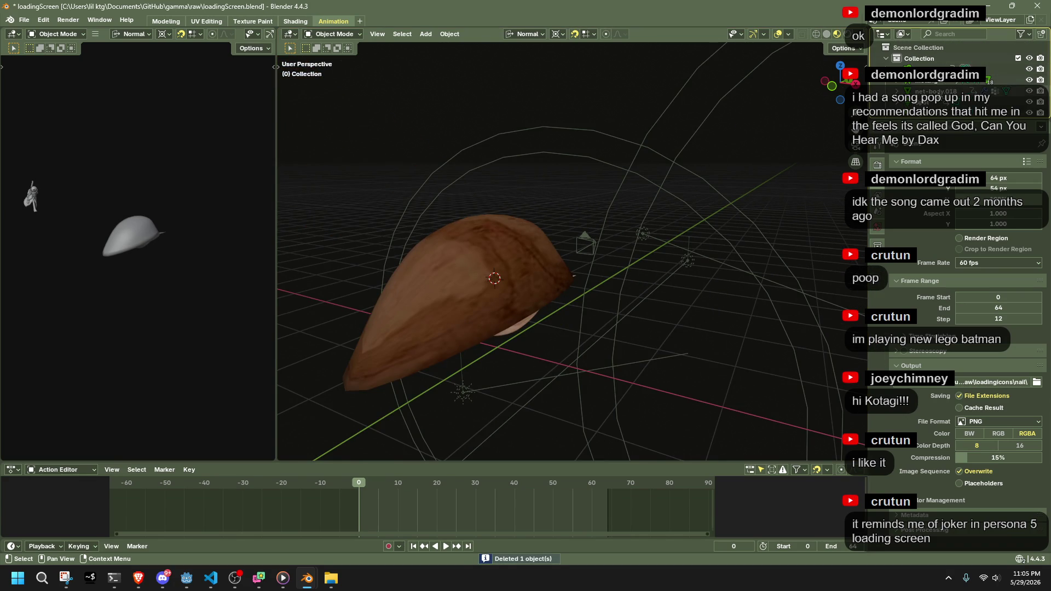
left_click(930, 91)
left_click(570, 212)
key("ctrl+s")
Re-render the animation frames and switch over to the terminal
left_click(68, 19)
left_click(84, 44)
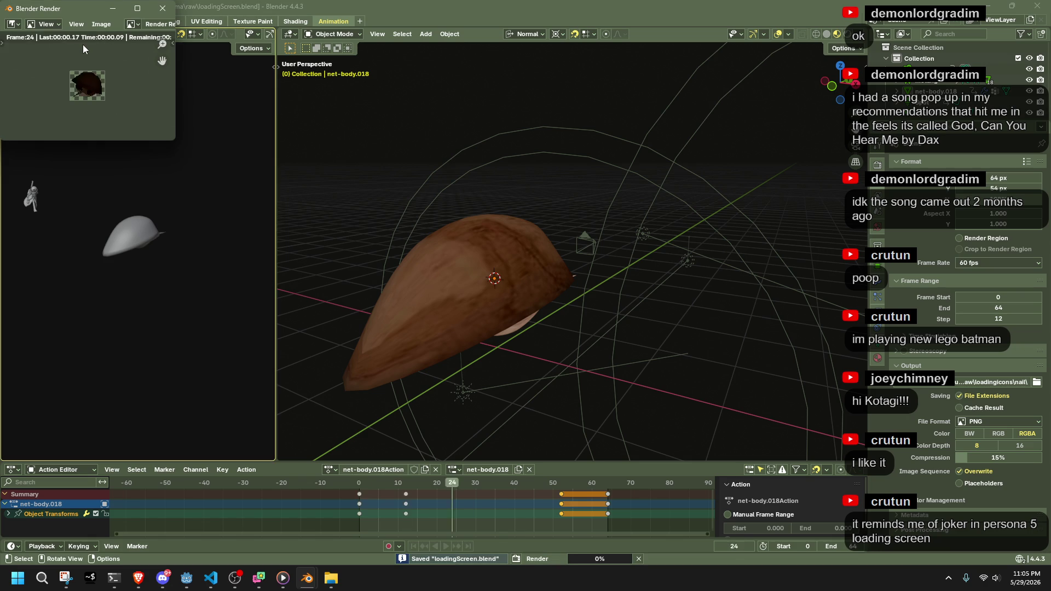
left_click(162, 9)
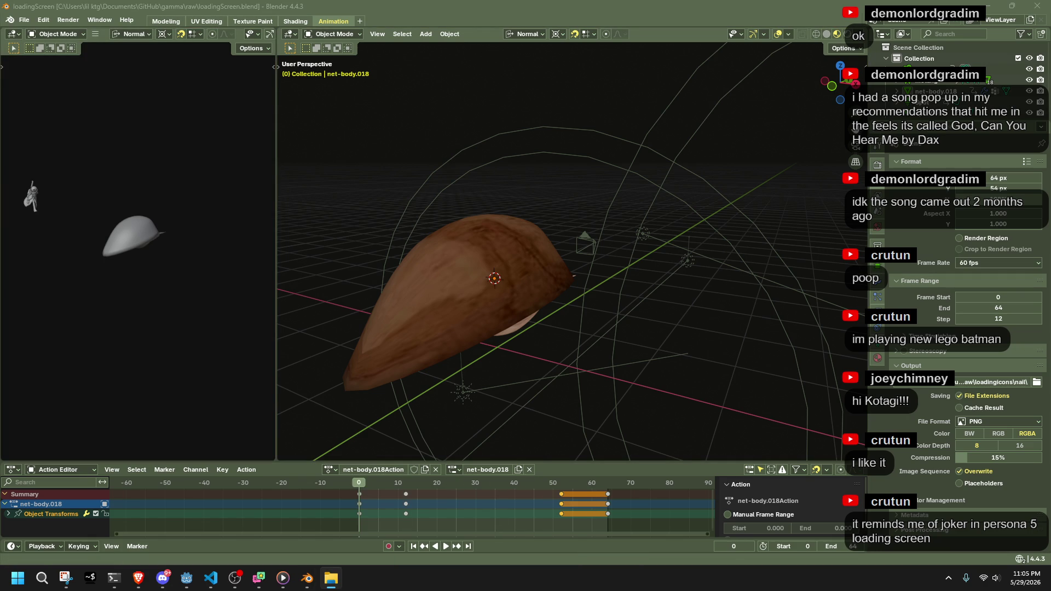
left_click(68, 20)
left_click(77, 44)
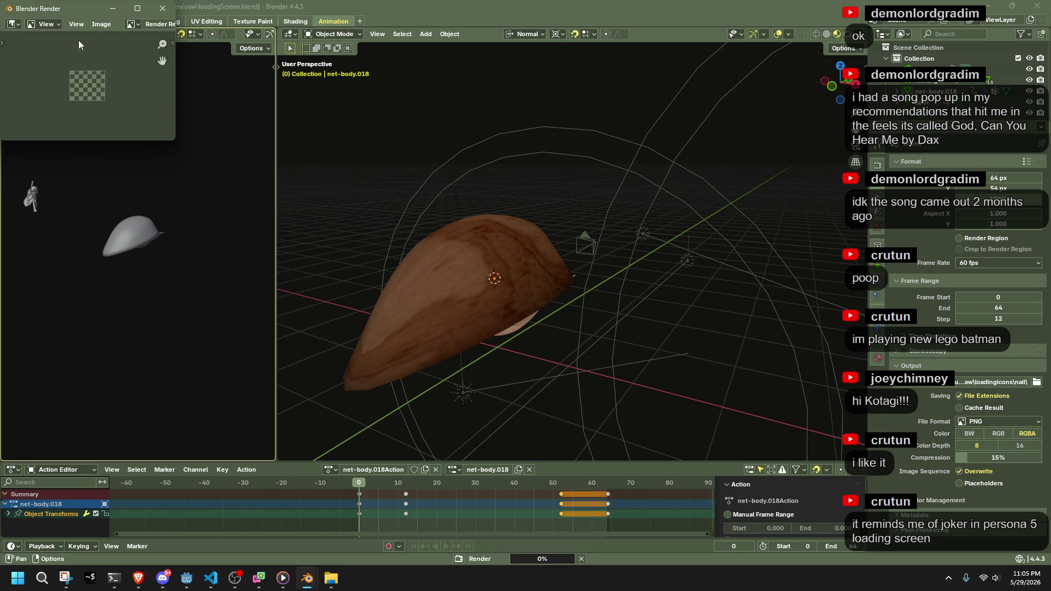
key("alt+Tab")
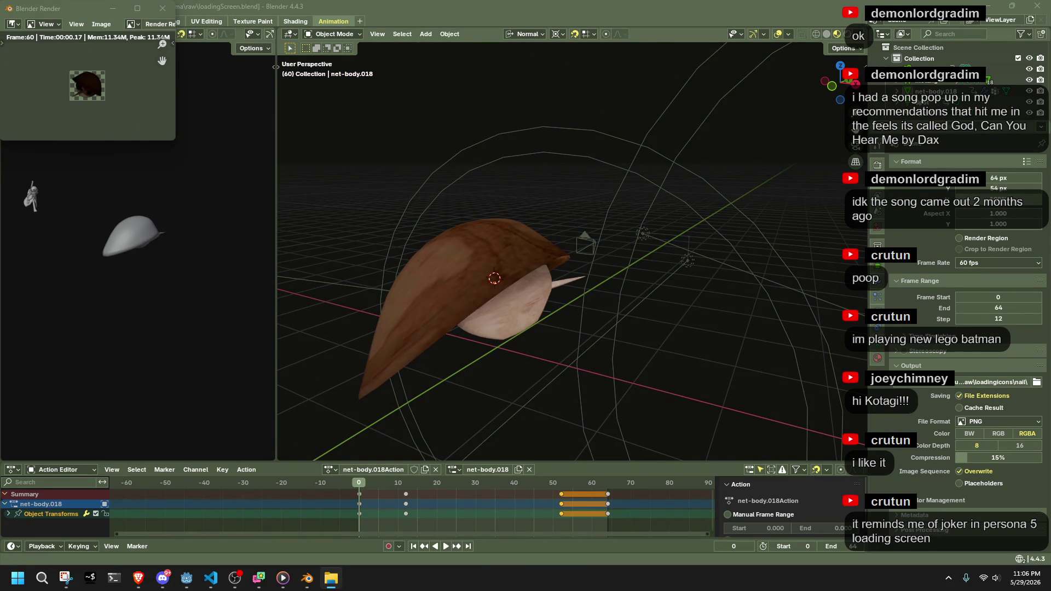
key("super+3")
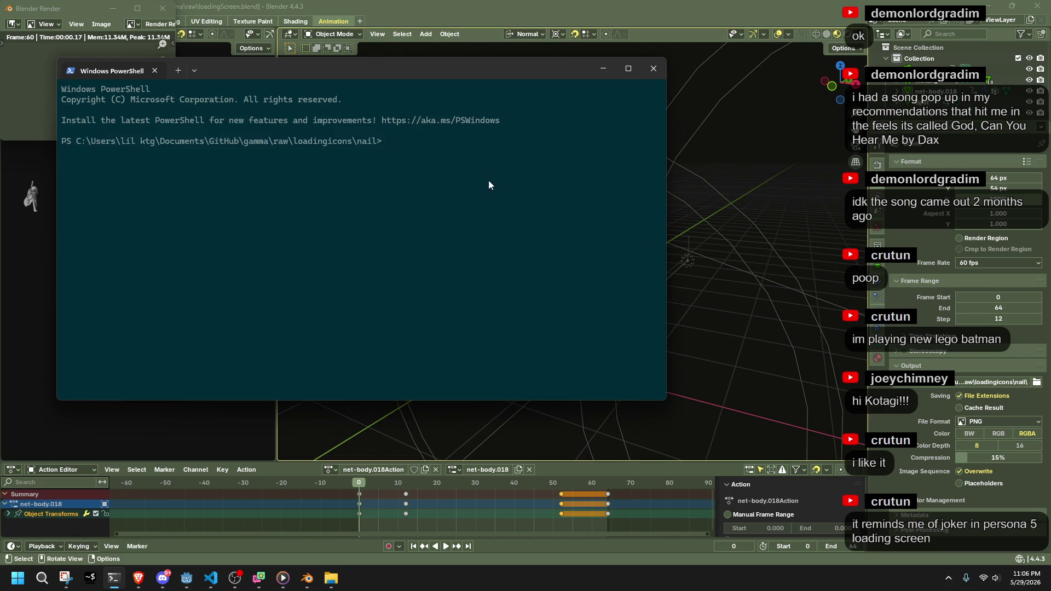
Rerun the magick montage command to rebuild spritesheet.png from the new frames
key("Up")
key("Return")
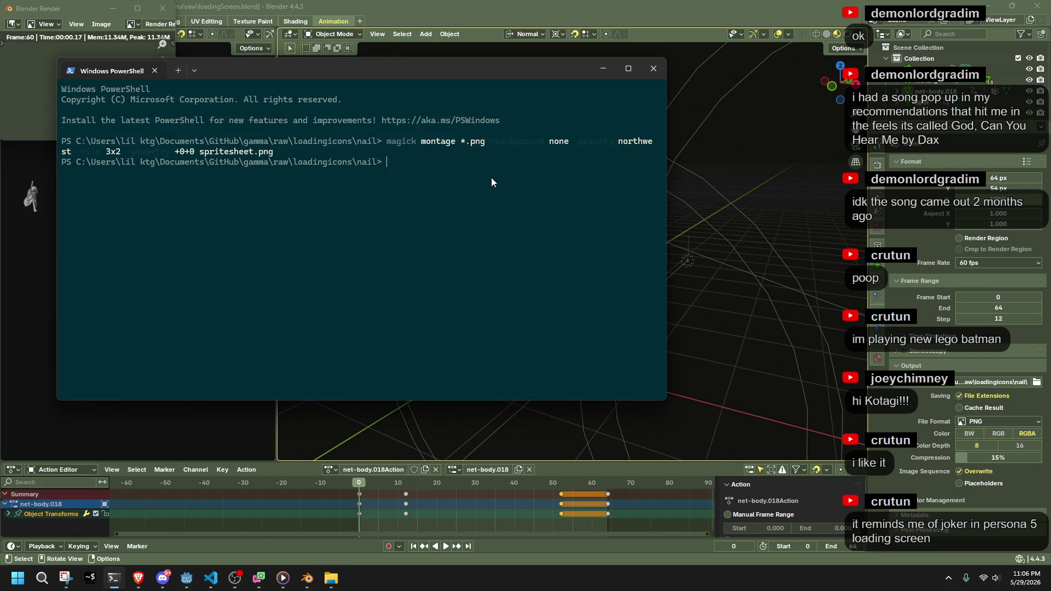
left_click(603, 69)
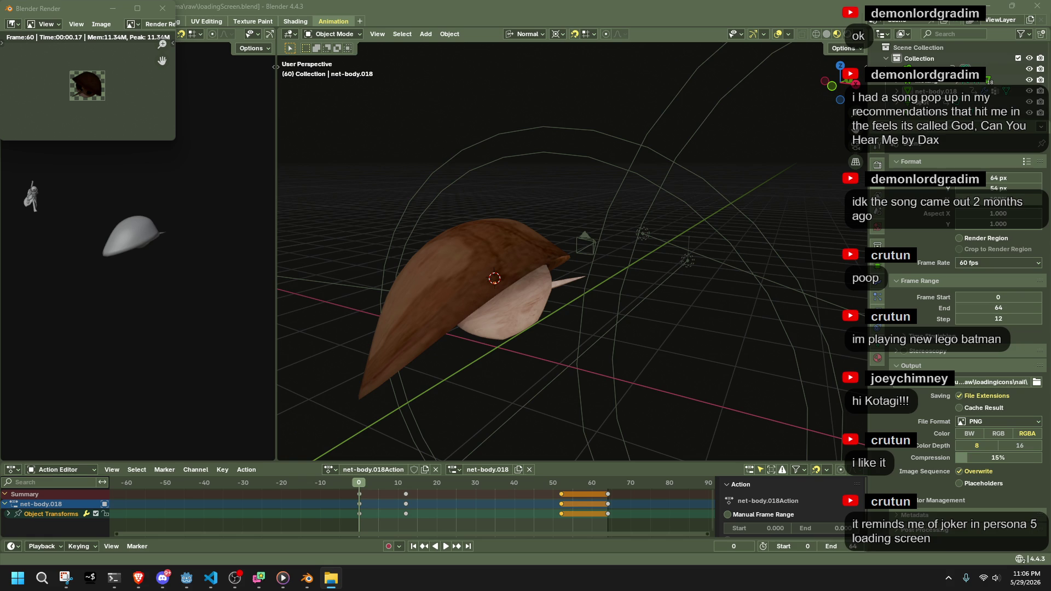
key("alt+Tab")
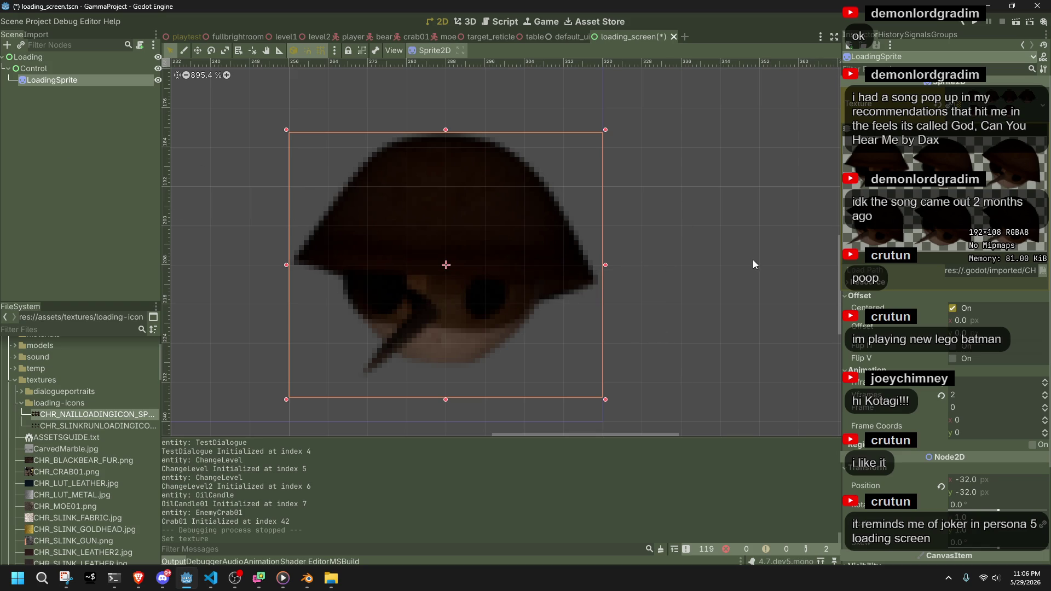
Run GammaProject with Run Project to test the nail loading sprite
left_click(970, 21)
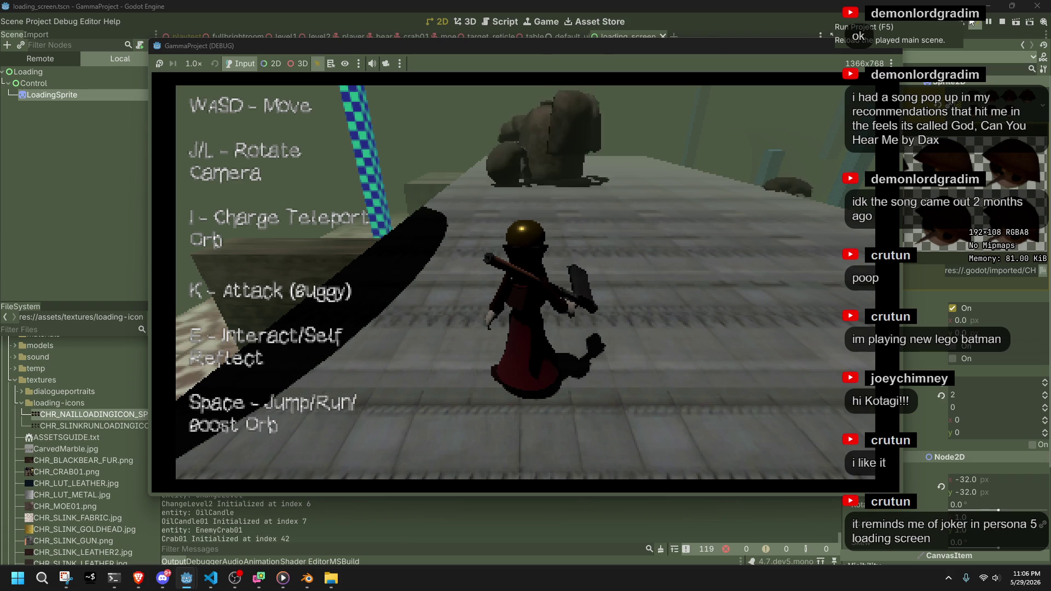
Run and jump the character toward the fullbrightroom area, then stop the game with F8
left_click(553, 172)
key("a")
key("w")
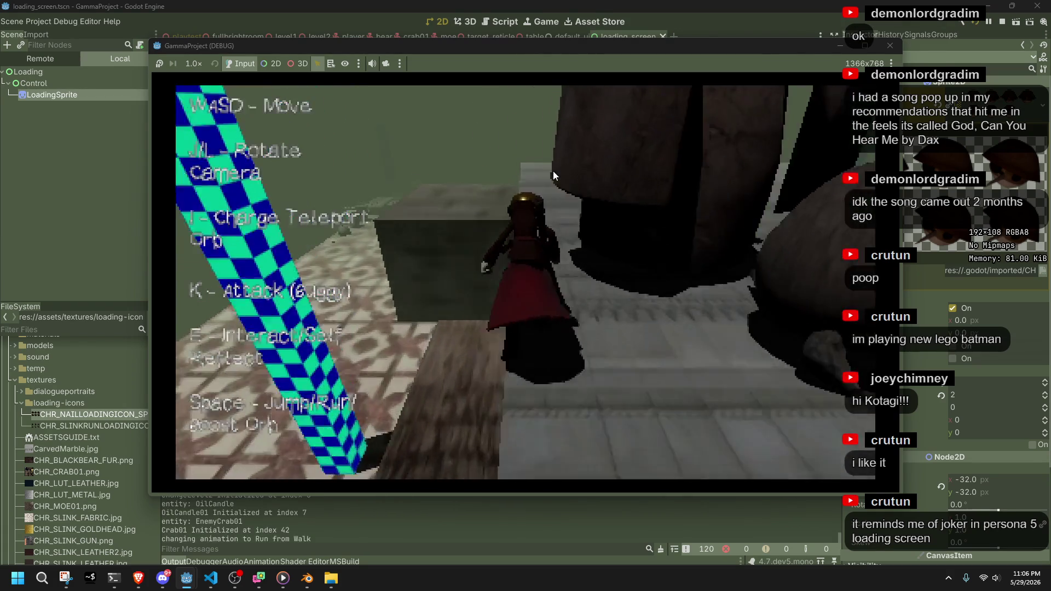
key("space")
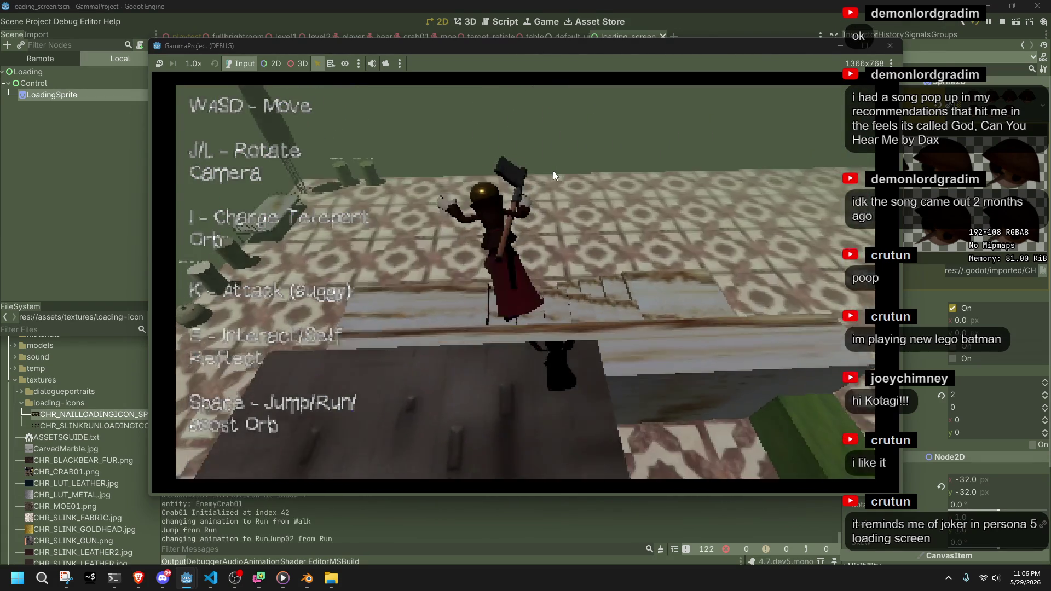
key("w")
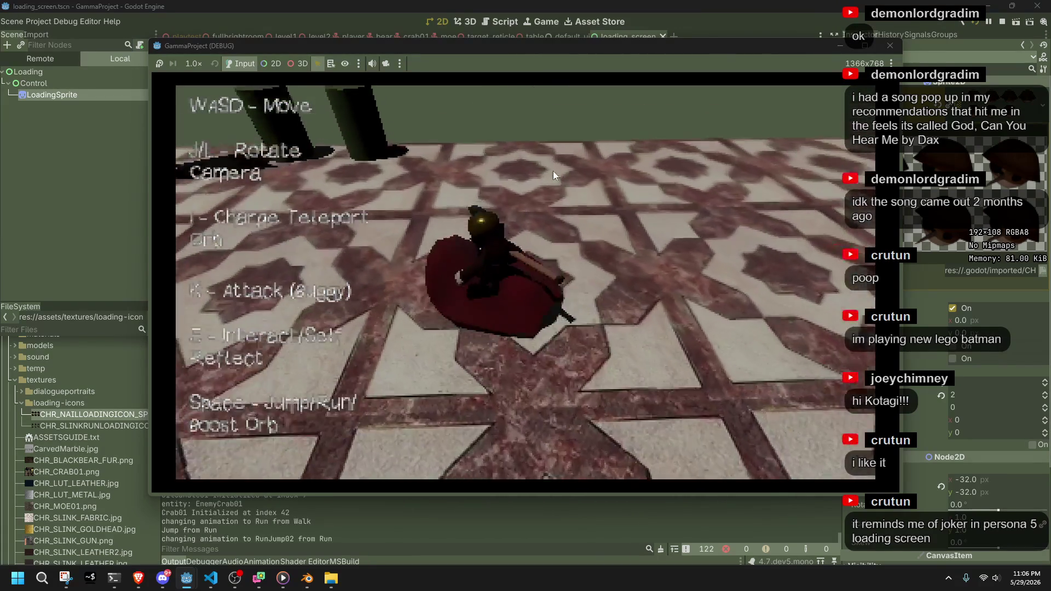
key("w")
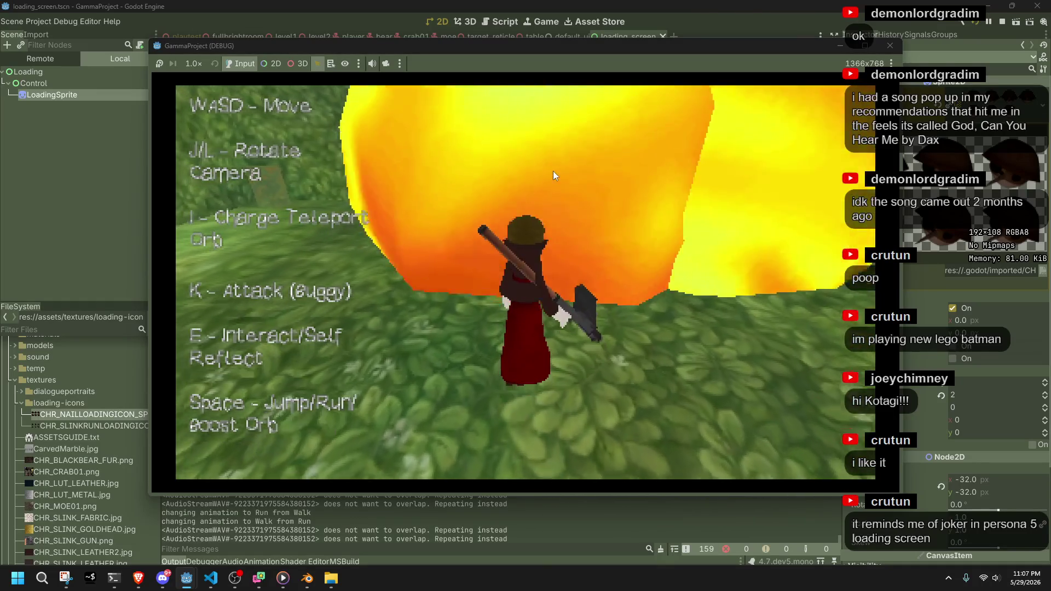
key("F8")
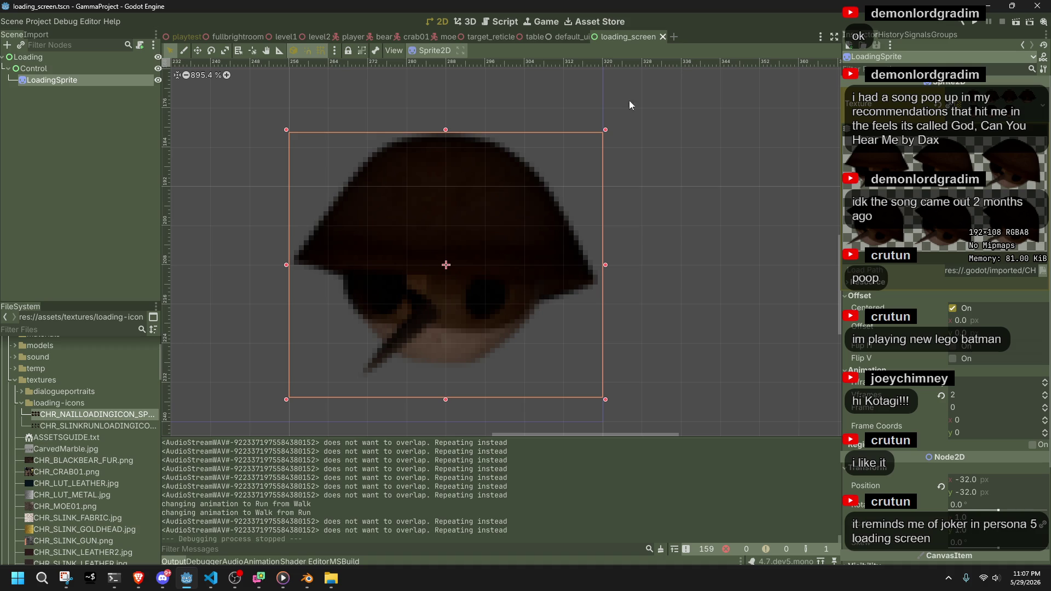
Deselect LoadingSprite in the Scene dock and start Run Project again
left_click(109, 260)
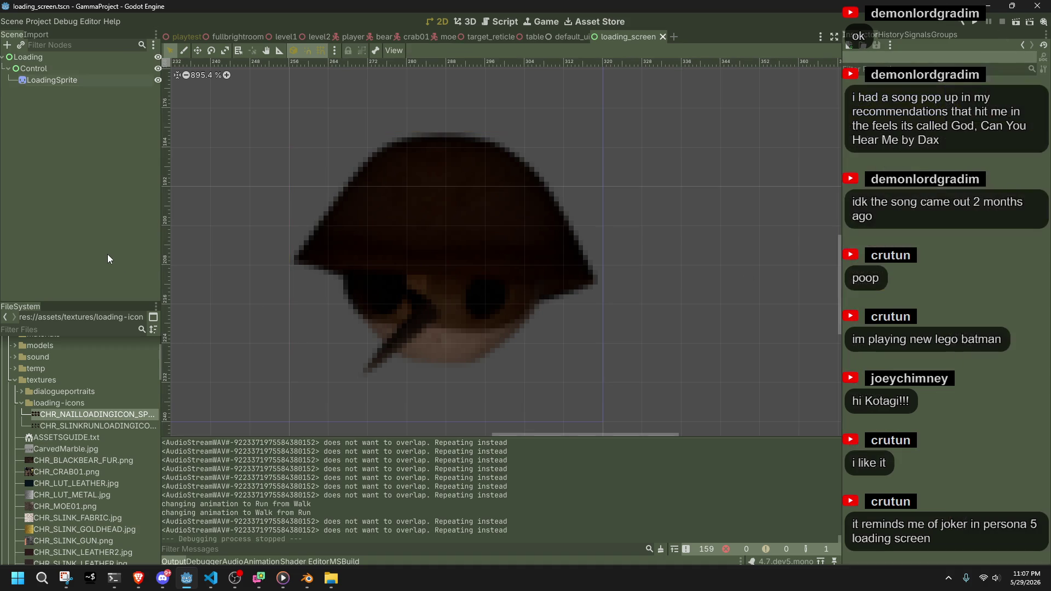
left_click(975, 23)
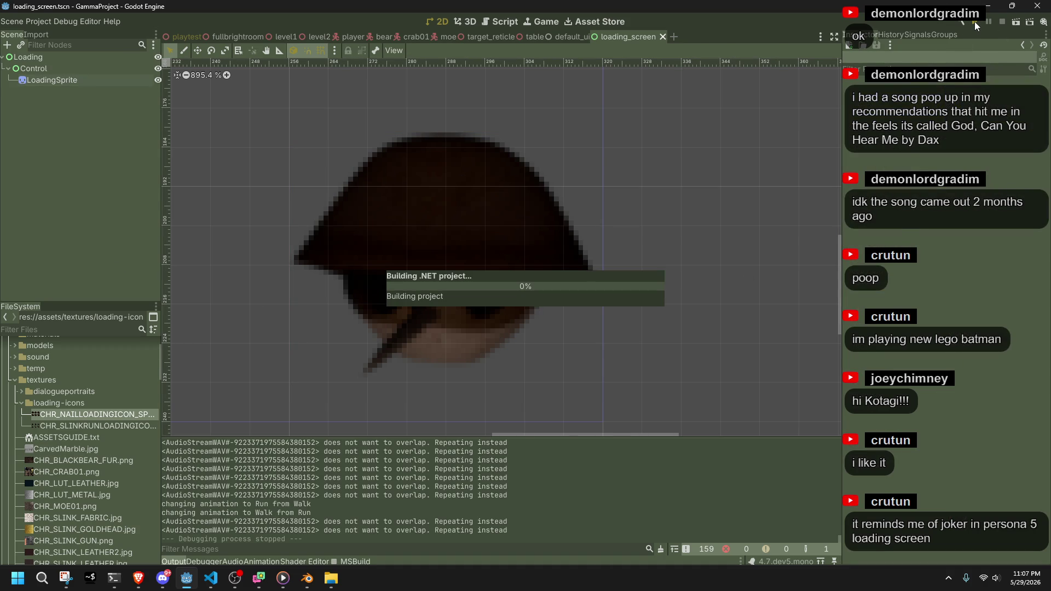